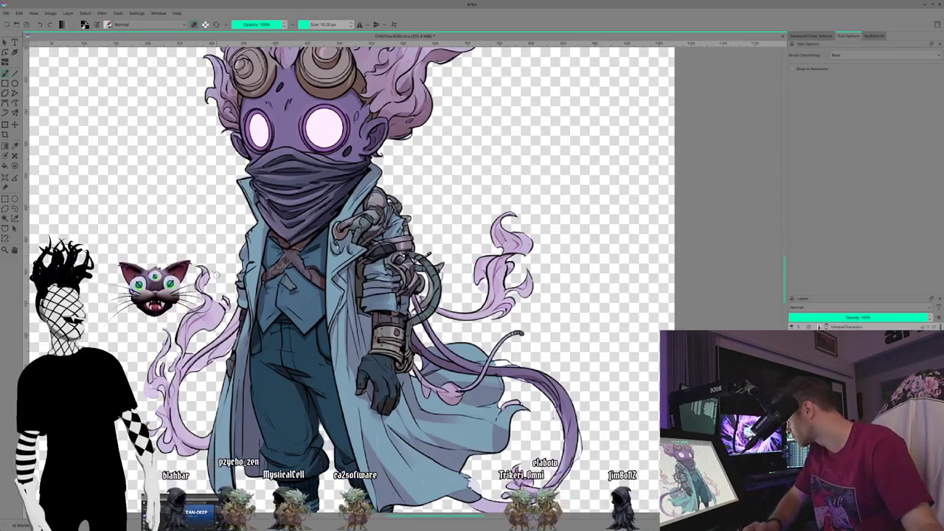
# - Look over the purple-haired goggled character, then advance to the scarf-wearing character's image
pyautogui.scroll(-1, 236, 232)
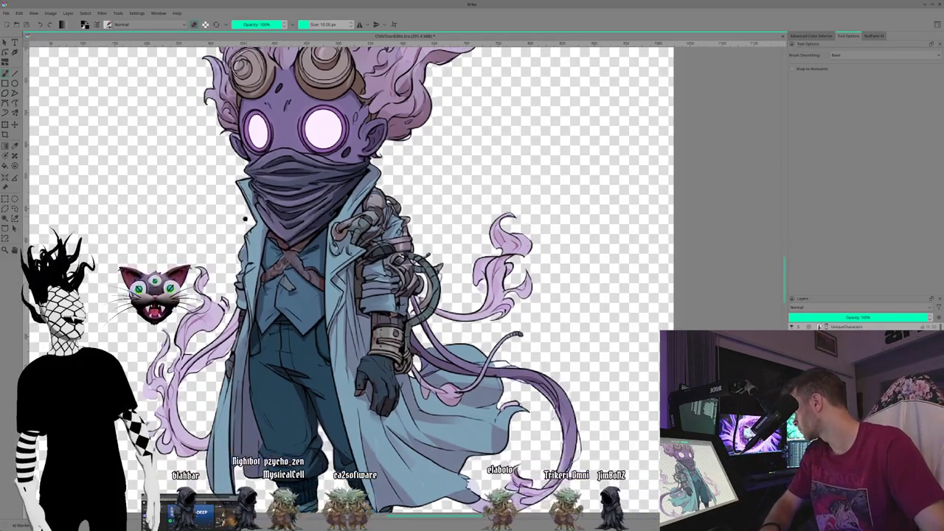
pyautogui.scroll(2, 236, 231)
pyautogui.scroll(1, 280, 266)
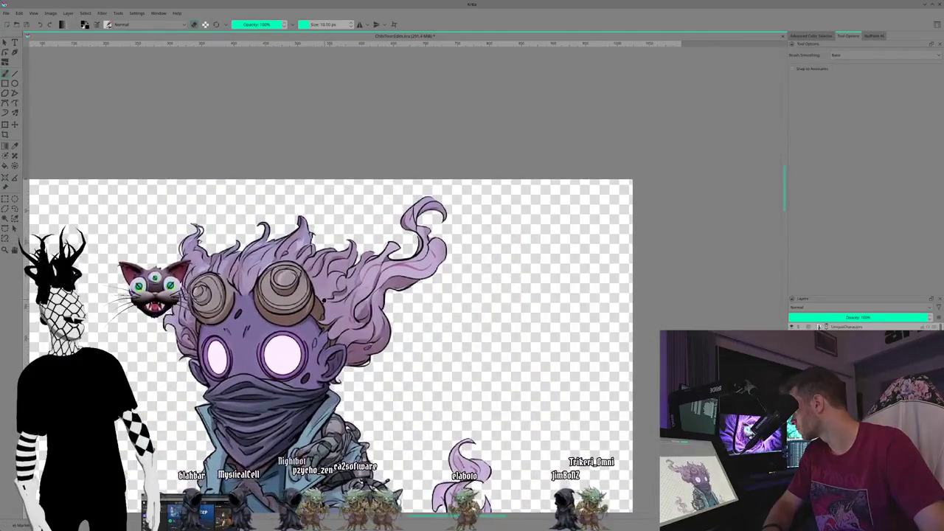
pyautogui.scroll(-1, 323, 300)
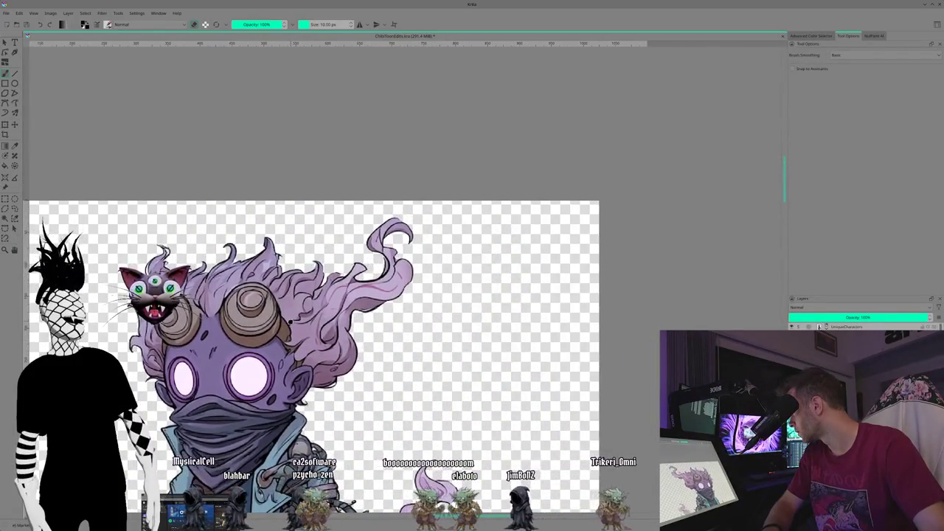
pyautogui.scroll(-2, 323, 300)
pyautogui.scroll(-2, 323, 300)
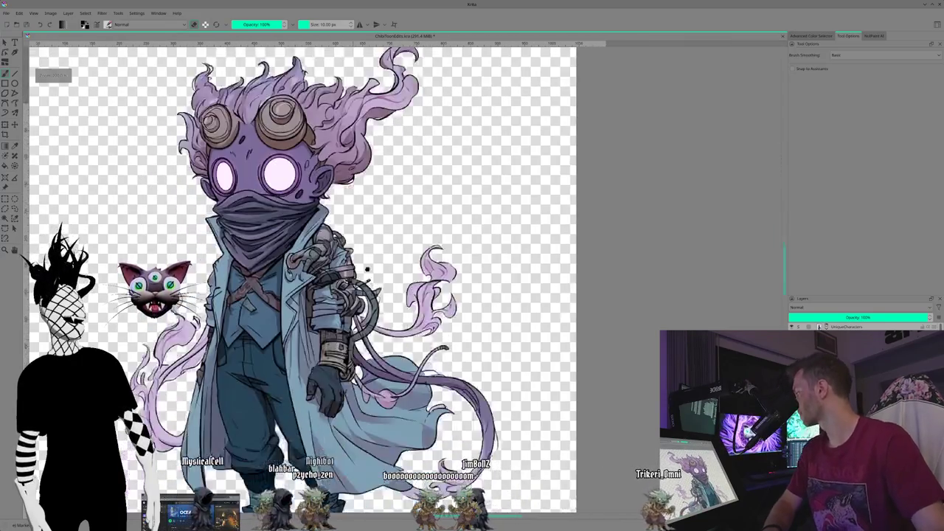
pyautogui.scroll(-2, 323, 300)
pyautogui.scroll(1, 403, 221)
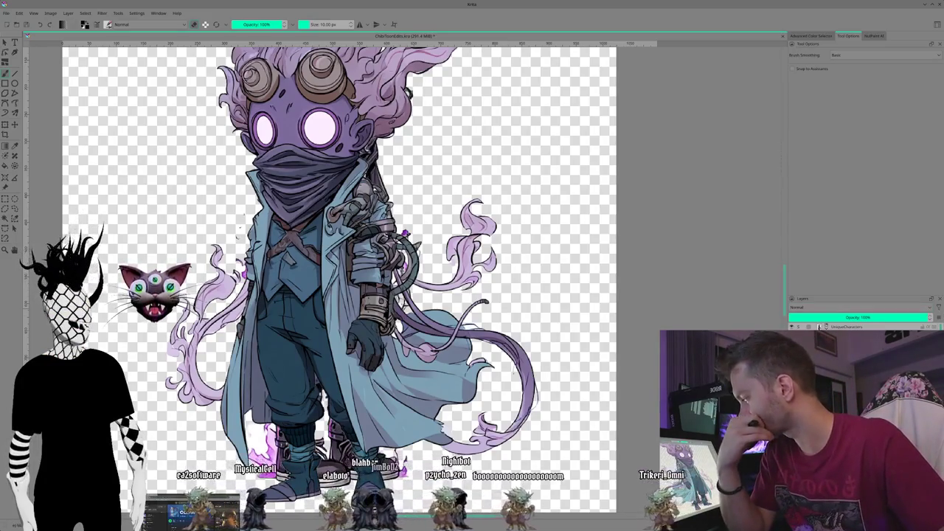
pyautogui.press('Right')
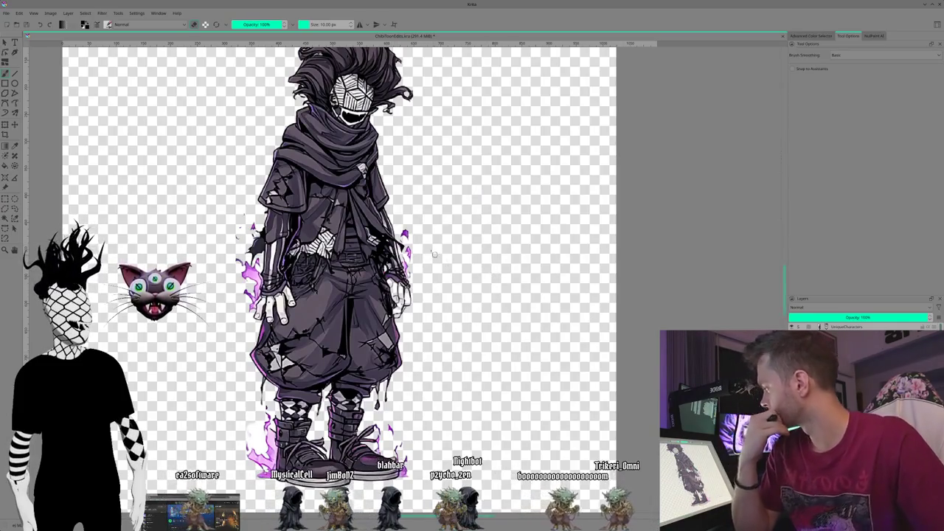
# - Zoom in on the dark-haired character's torn baggy trousers, checkered socks and strapped boots
pyautogui.hscroll(-3, 497, 275)
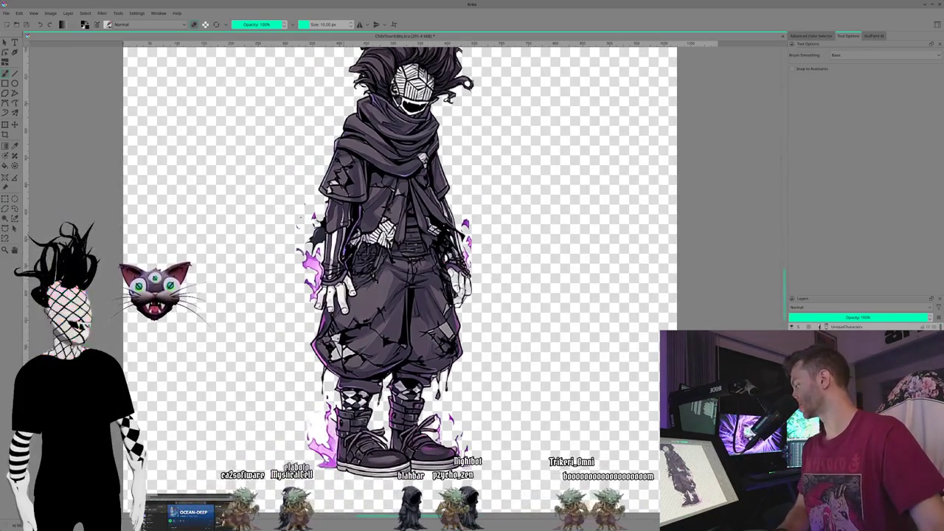
pyautogui.scroll(1, 317, 421)
pyautogui.scroll(1, 317, 421)
pyautogui.scroll(1, 317, 420)
pyautogui.scroll(1, 318, 457)
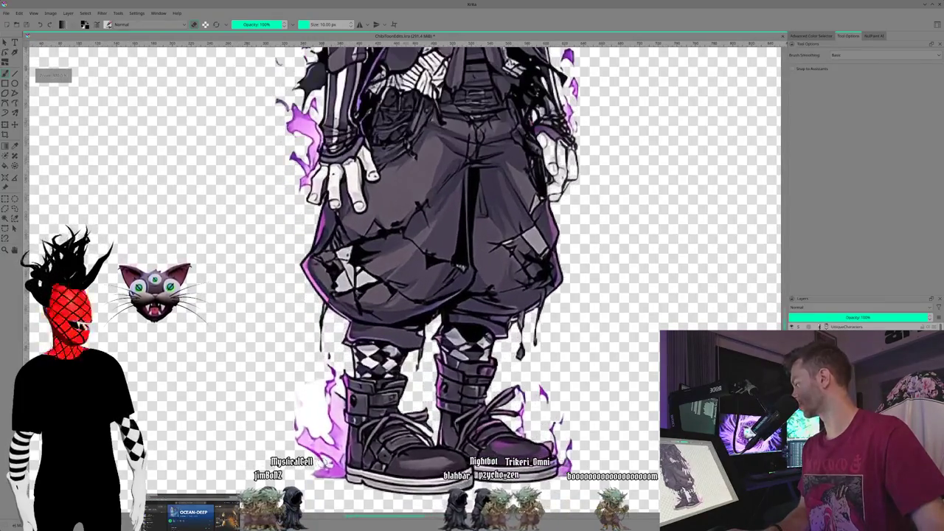
pyautogui.scroll(-2, 224, 329)
pyautogui.scroll(1, 224, 330)
pyautogui.scroll(1, 223, 330)
pyautogui.scroll(1, 224, 330)
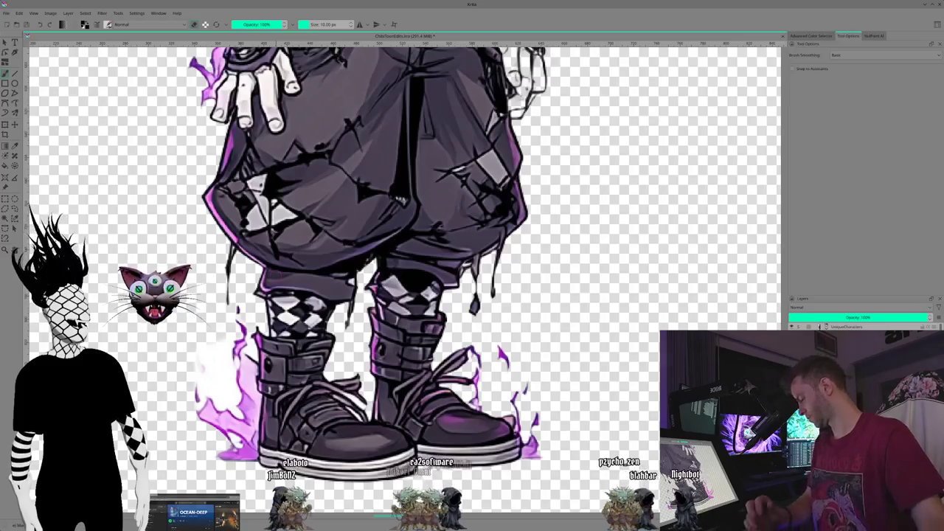
pyautogui.moveTo(209, 361)
pyautogui.mouseDown()
pyautogui.moveTo(244, 361)
pyautogui.moveTo(188, 365)
pyautogui.mouseUp()
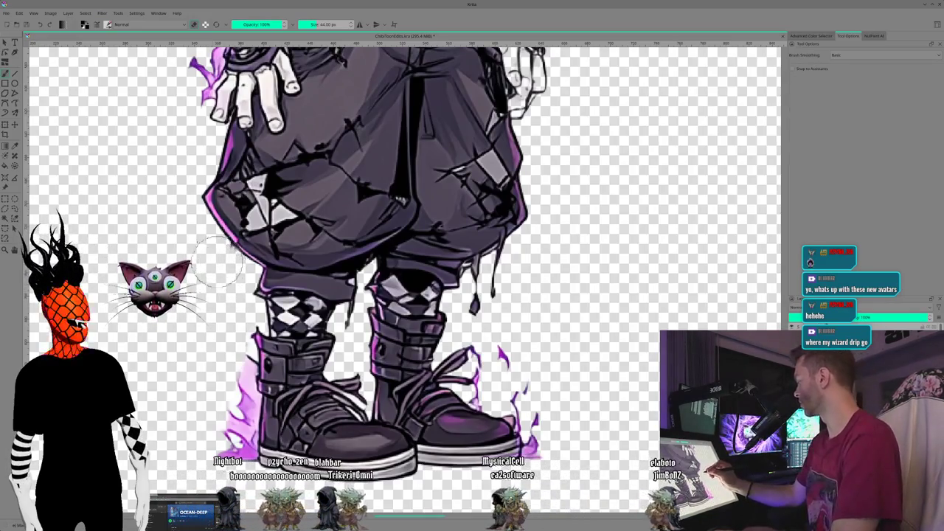
# - Grow the brush tip from 10 px to 44 px with a Shift-drag
pyautogui.click(108, 24)
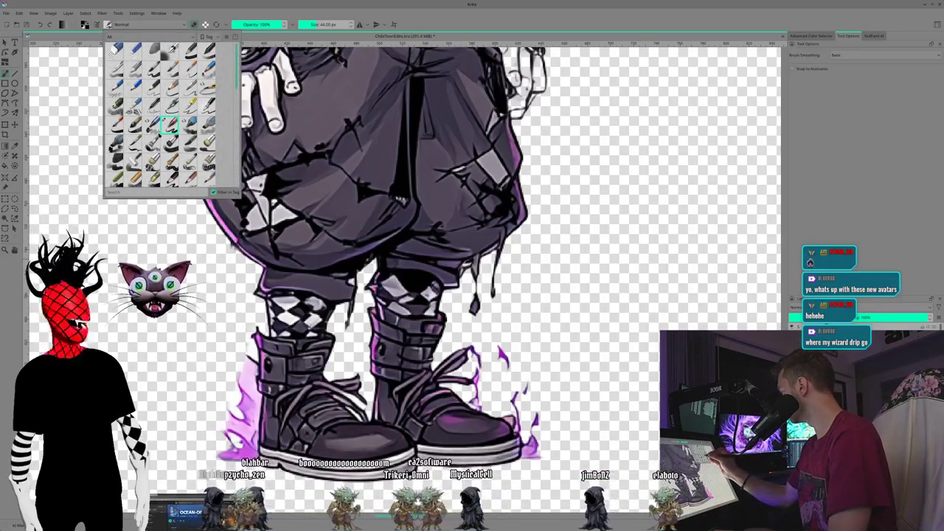
# - Pick another brush preset at 40 px and test it with a black dab left of the boots
pyautogui.click(190, 50)
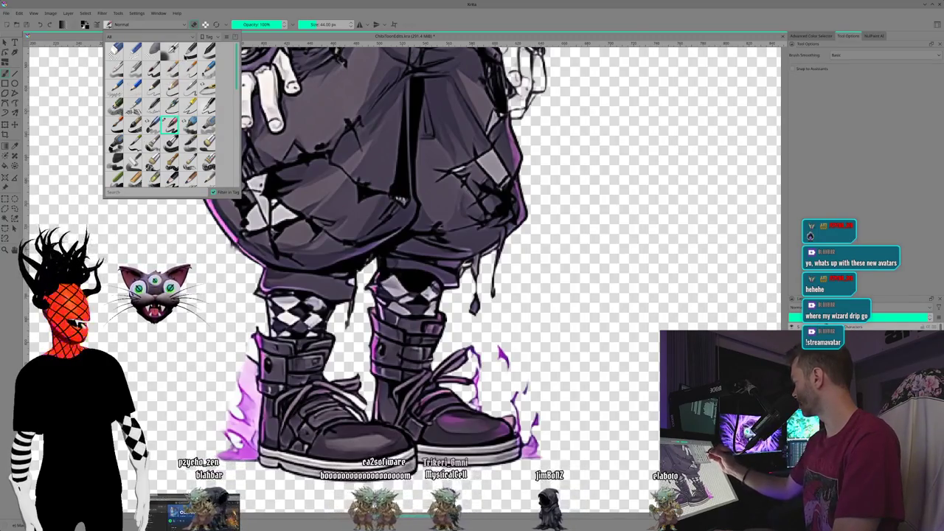
pyautogui.click(181, 225)
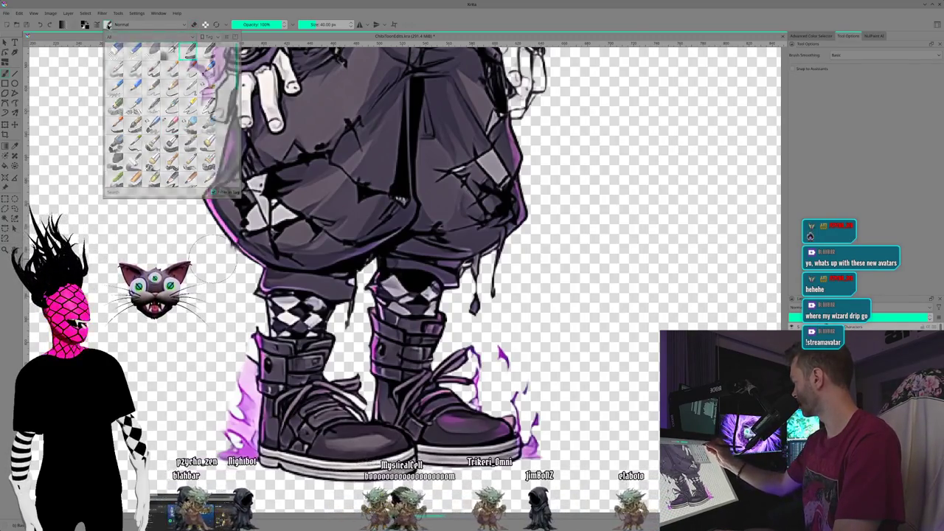
pyautogui.click(216, 361)
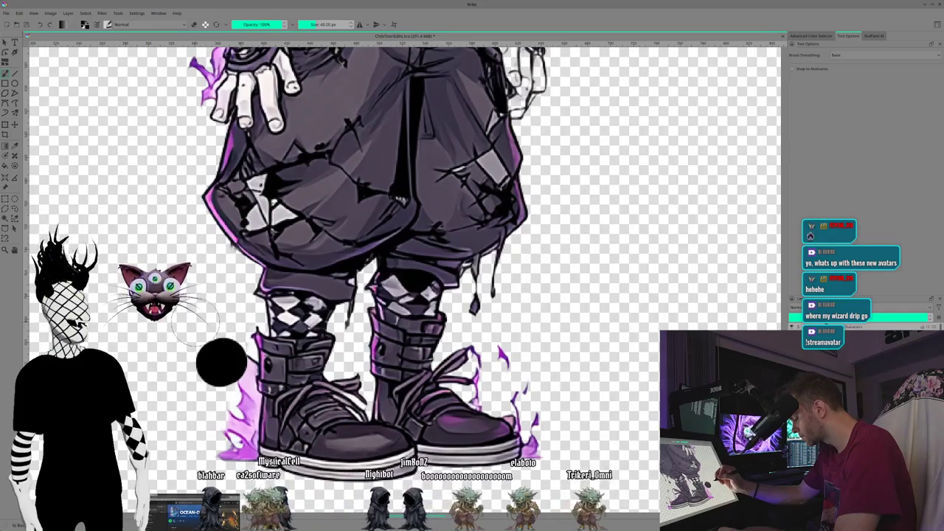
# - Undo the test dab, then erase purple flames around the boots and trouser hems, shrinking the brush
pyautogui.hotkey('ctrl', 'z')
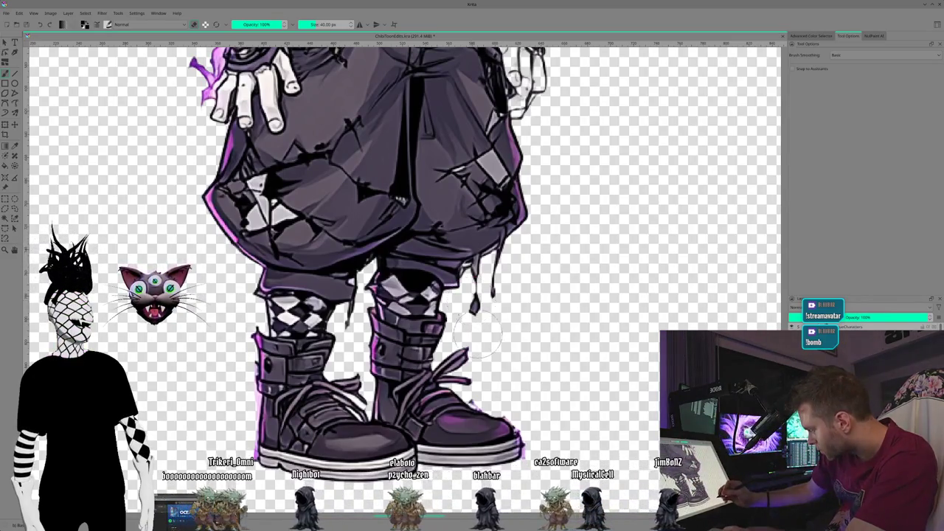
pyautogui.scroll(1, 478, 318)
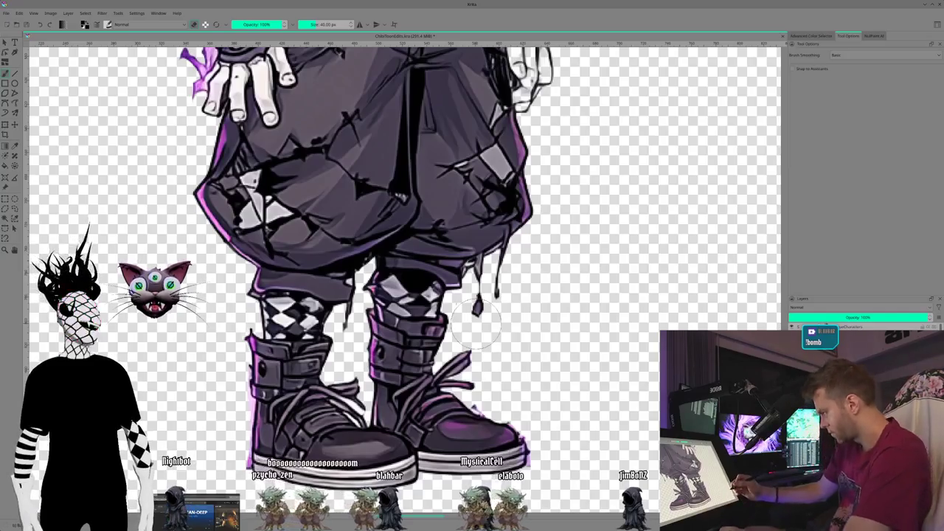
pyautogui.scroll(1, 476, 322)
pyautogui.moveTo(478, 299); pyautogui.dragTo(478, 317)
pyautogui.press('[')
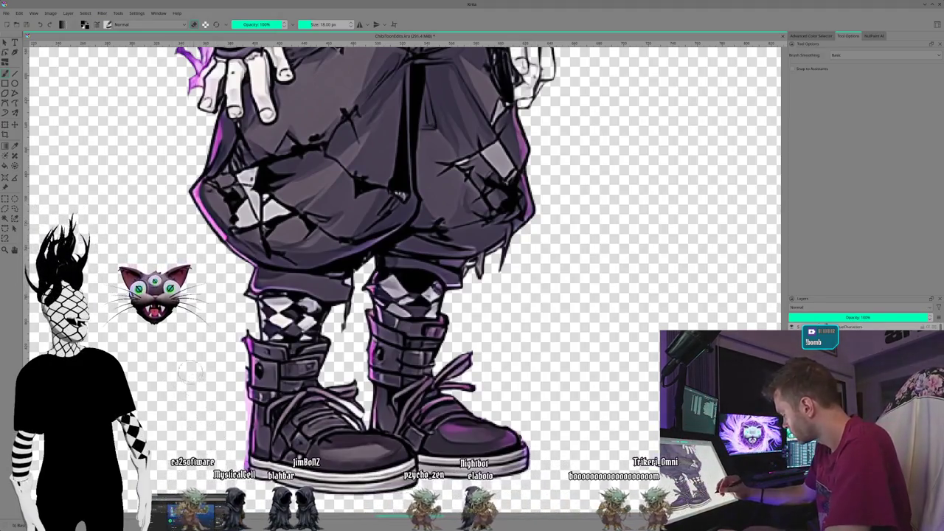
# - Pan and rotate the view up onto the cloaked torso and skeletal hands
pyautogui.scroll(2, 183, 357)
pyautogui.scroll(3, 183, 356)
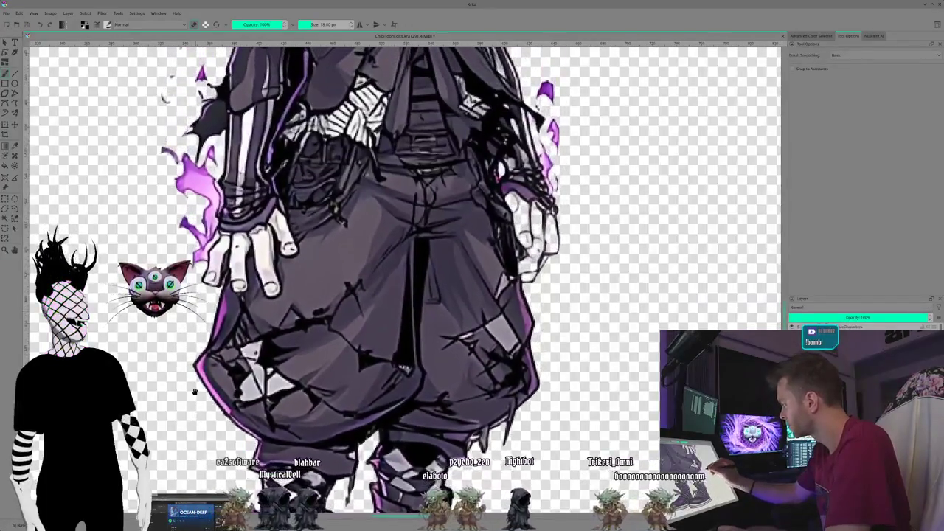
pyautogui.scroll(2, 183, 356)
pyautogui.scroll(1, 332, 280)
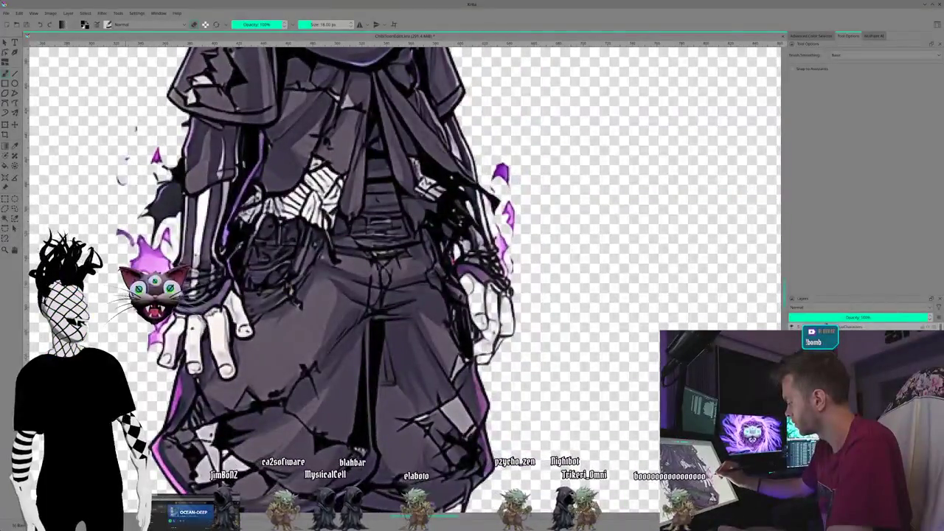
pyautogui.moveTo(506, 407); pyautogui.dragTo(450, 402)
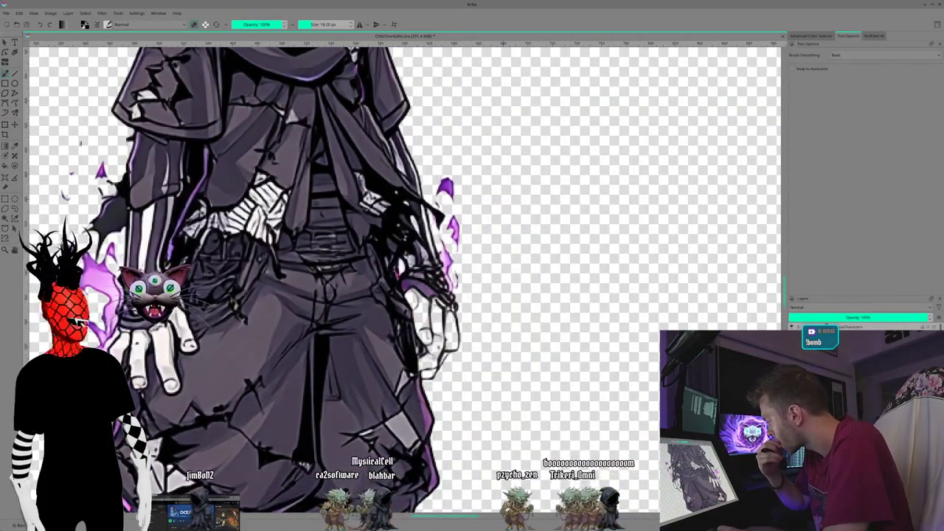
pyautogui.moveTo(497, 396)
pyautogui.mouseDown()
pyautogui.moveTo(477, 359)
pyautogui.moveTo(520, 410)
pyautogui.moveTo(515, 428)
pyautogui.mouseUp()
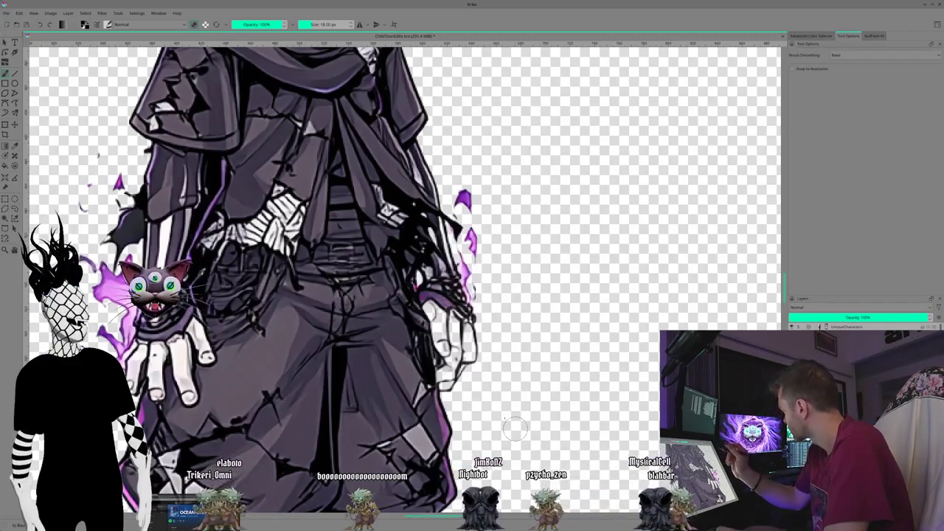
# - Sample the near-white tone from the artwork as the Fill tool's colour
pyautogui.click(3, 168)
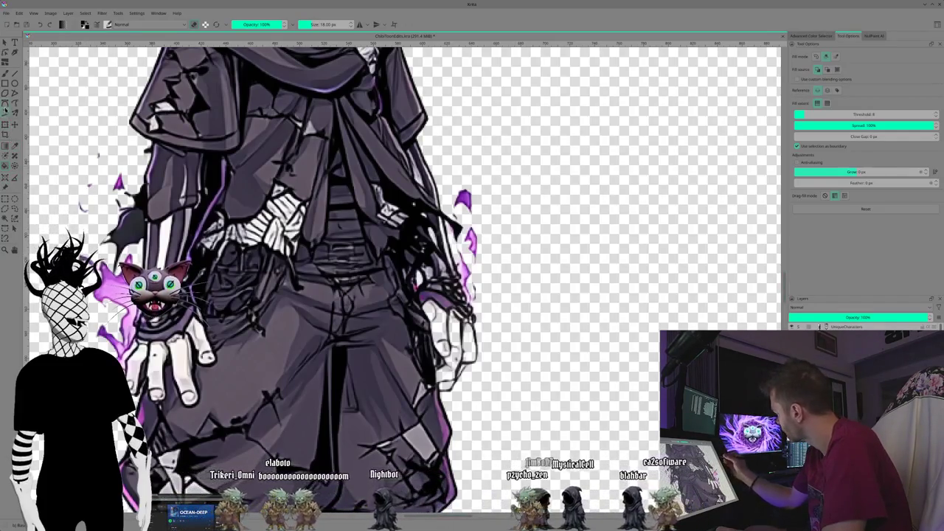
pyautogui.click(13, 146)
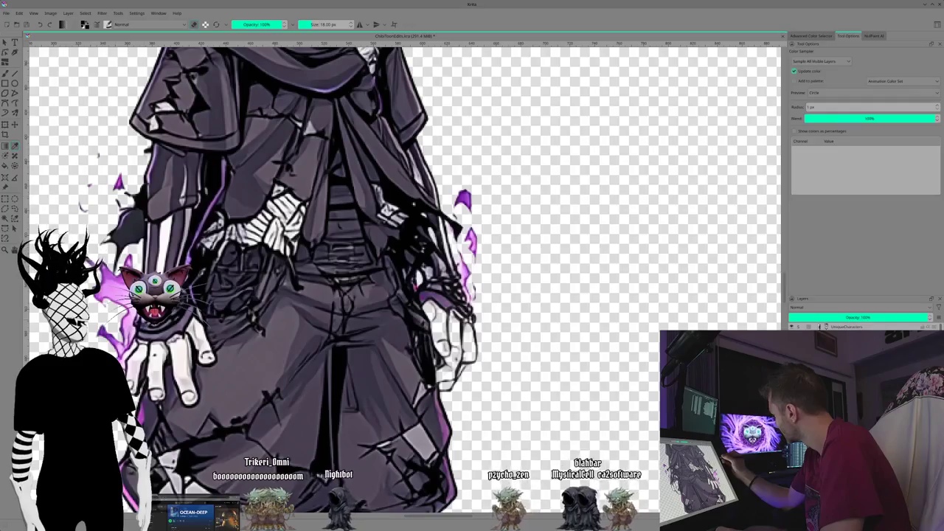
pyautogui.click(183, 355)
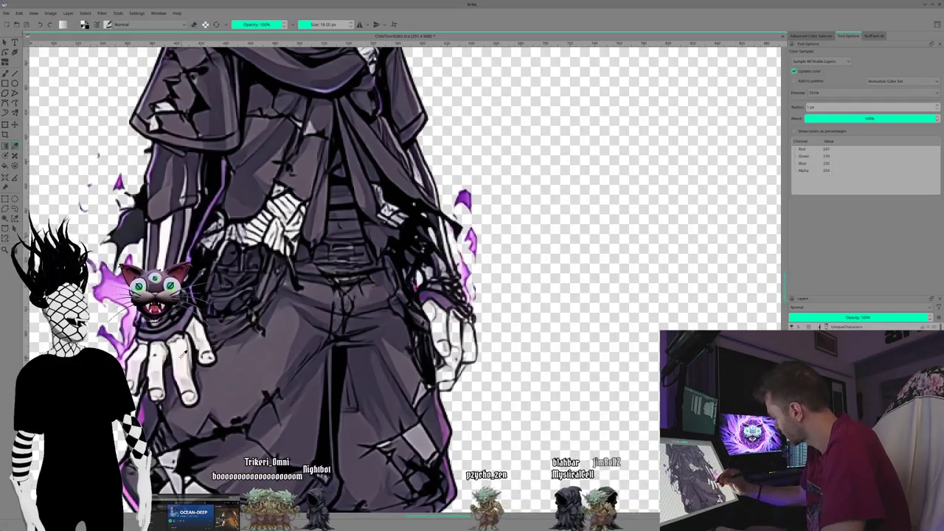
pyautogui.click(4, 168)
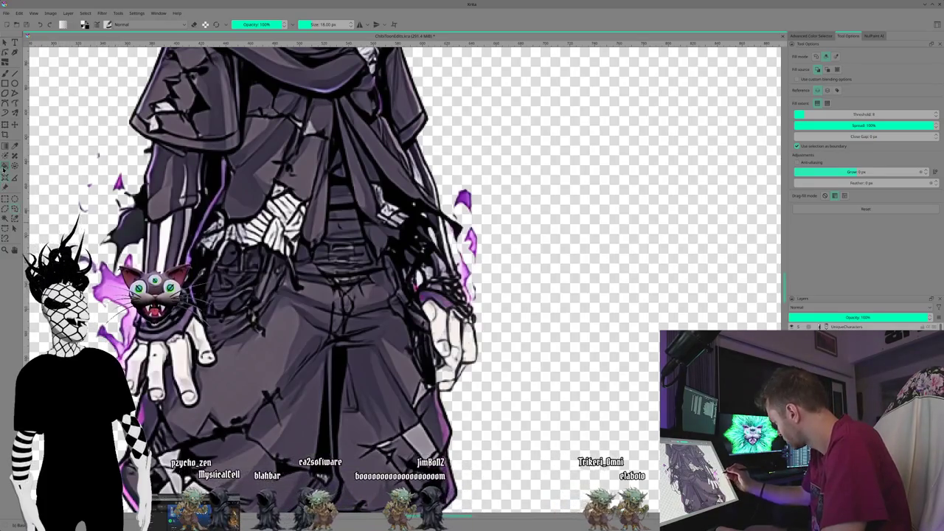
pyautogui.press('p')
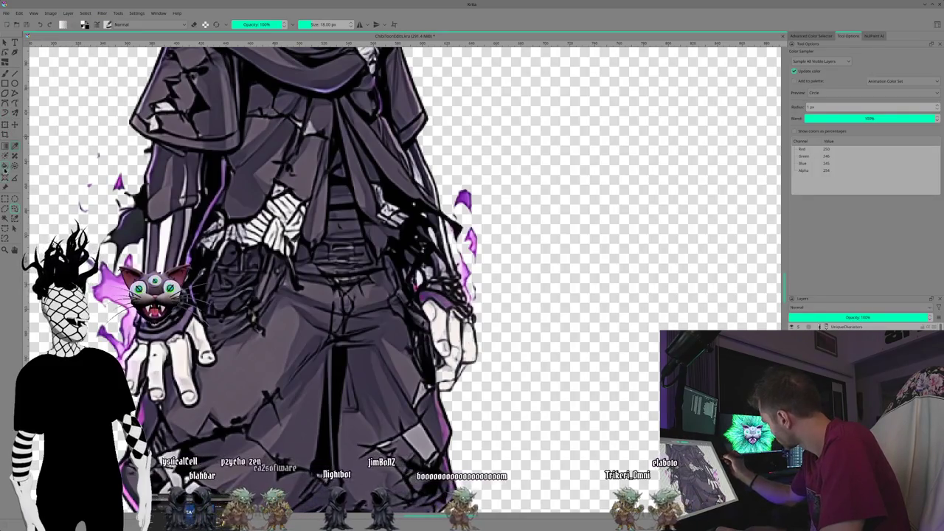
pyautogui.press('f')
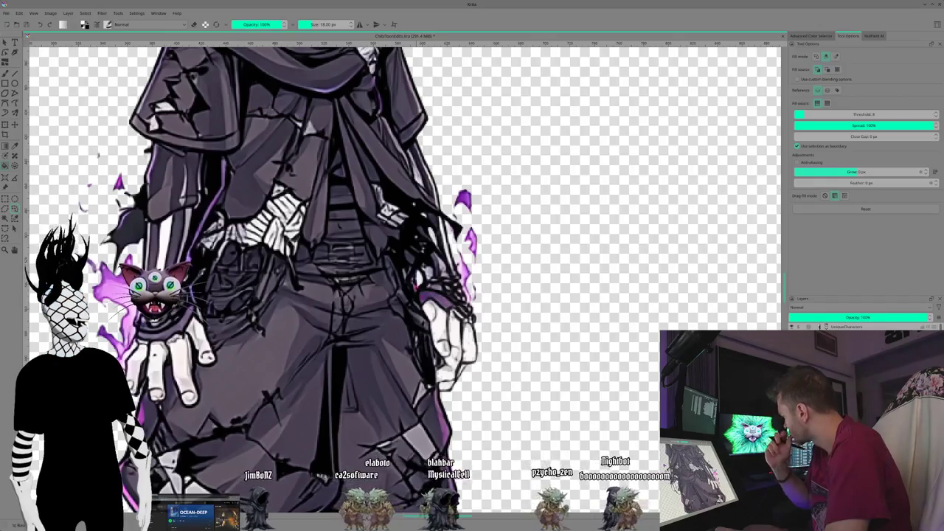
pyautogui.press('b')
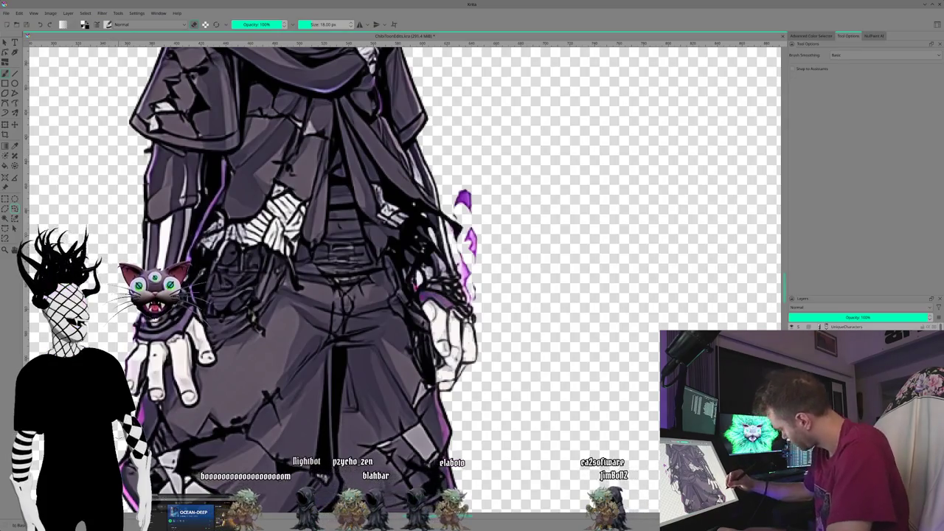
# - Undo the last purple-flame strokes, stepping back through earlier edits
pyautogui.hotkey('ctrl', 'z')
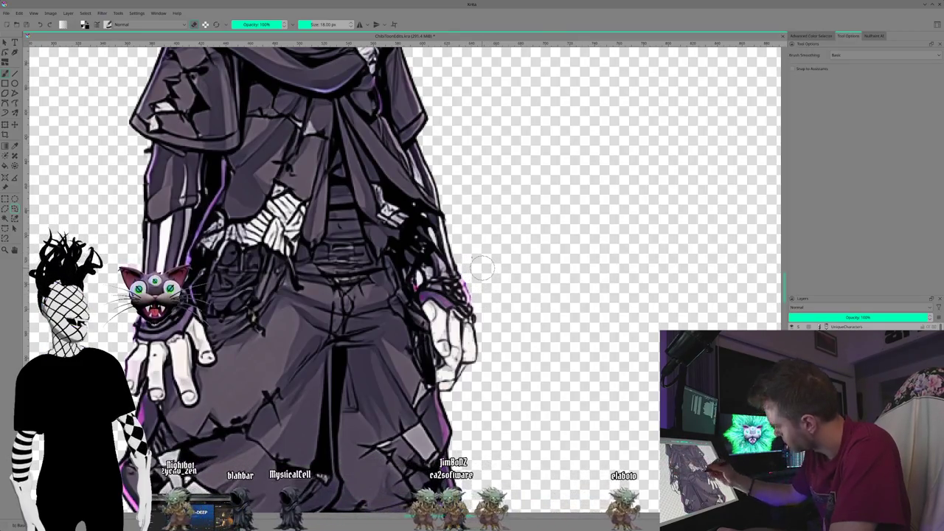
pyautogui.hotkey('ctrl', 'z')
pyautogui.hotkey('ctrl', 'z')
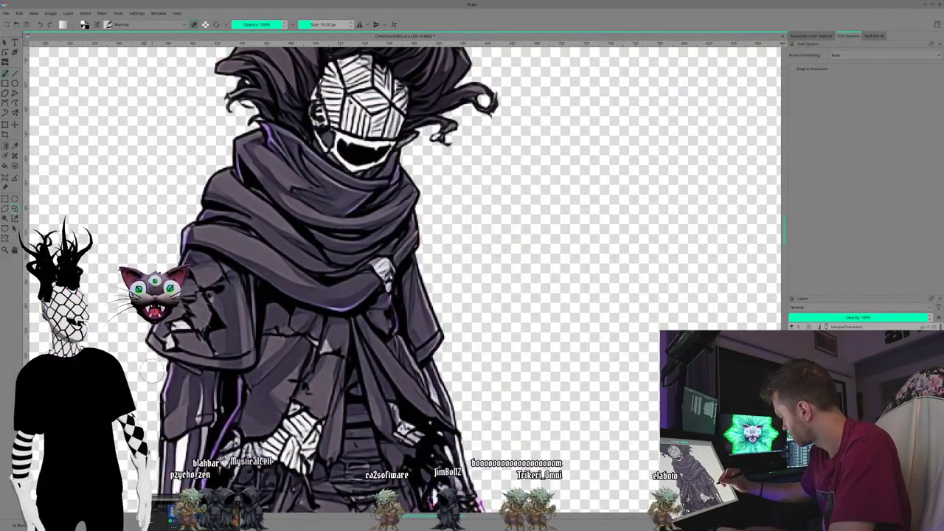
pyautogui.hotkey('ctrl', 'z')
pyautogui.hotkey('ctrl', 'z')
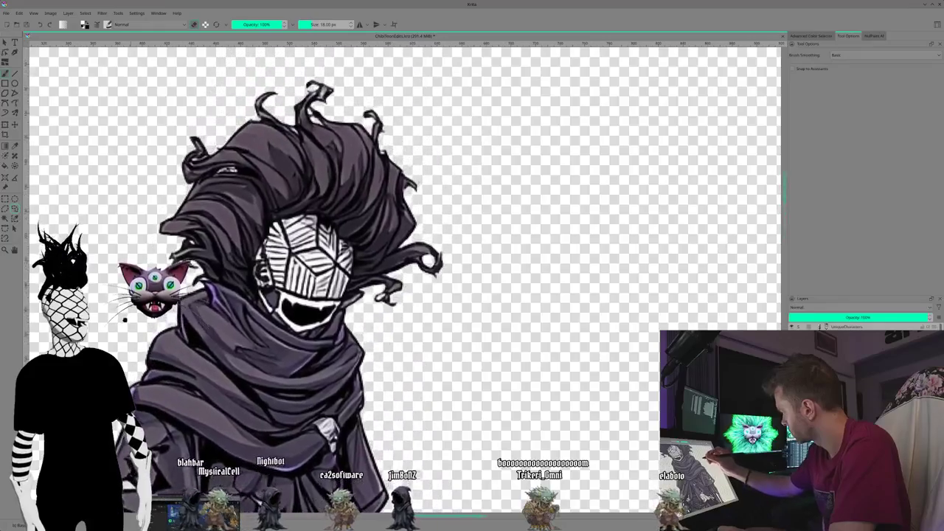
pyautogui.hotkey('ctrl', 'z')
pyautogui.hotkey('ctrl', 'z')
# - Redo the edits forward through the robe and lower-body cleanup
pyautogui.hotkey('ctrl', 'shift', 'z')
pyautogui.hotkey('ctrl', 'shift', 'z')
pyautogui.hotkey('ctrl', 'shift', 'z')
pyautogui.hotkey('ctrl', 'shift', 'z')
pyautogui.hotkey('ctrl', 'shift', 'z')
pyautogui.hotkey('ctrl', 'shift', 'z')
pyautogui.hotkey('ctrl', 'shift', 'z')
pyautogui.hotkey('ctrl', 'shift', 'z')
pyautogui.hotkey('ctrl', 'shift', 'z')
pyautogui.hotkey('ctrl', 'shift', 'z')
pyautogui.hotkey('ctrl', 'shift', 'z')
pyautogui.hotkey('ctrl', 'shift', 'z')
pyautogui.hotkey('ctrl', 'shift', 'z')
pyautogui.hotkey('ctrl', 'shift', 'z')
pyautogui.hotkey('ctrl', 'shift', 'z')
pyautogui.hotkey('ctrl', 'shift', 'z')
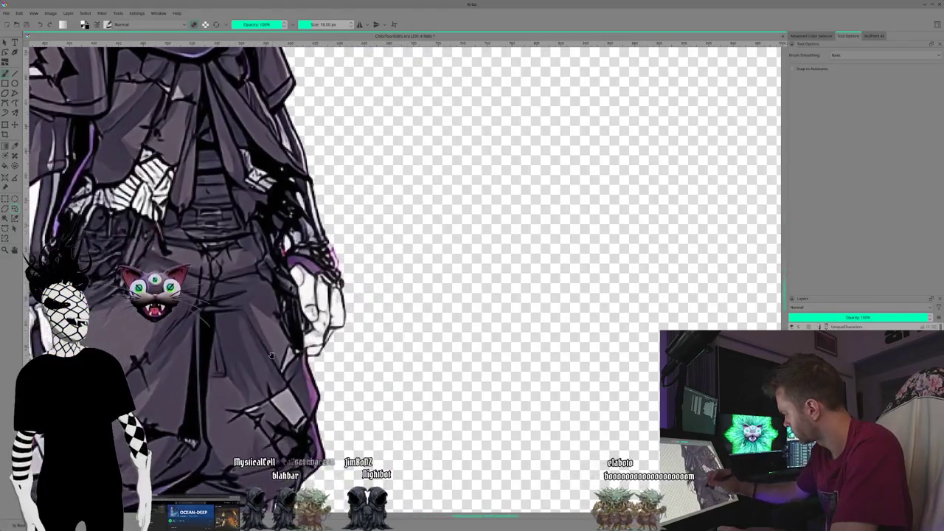
pyautogui.hotkey('ctrl', 'shift', 'z')
pyautogui.hotkey('ctrl', 'shift', 'z')
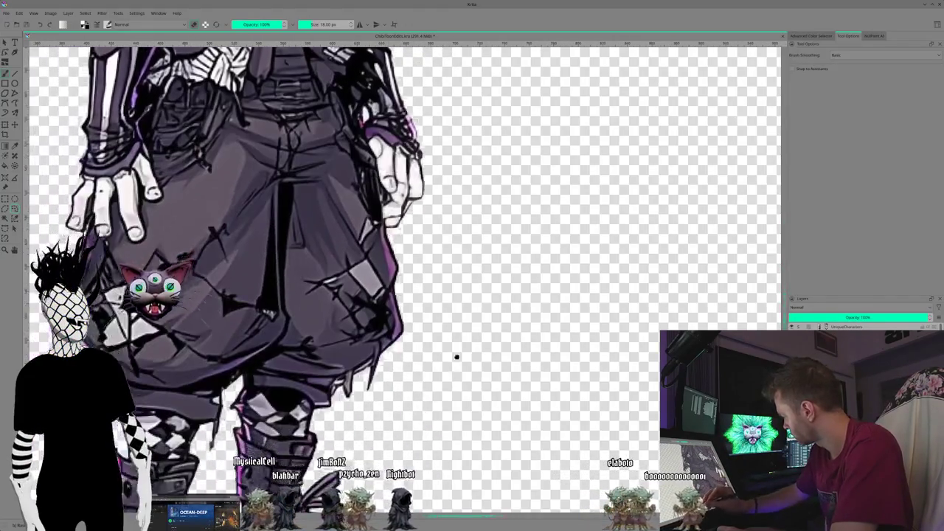
pyautogui.hotkey('ctrl', 'shift', 'z')
pyautogui.hotkey('ctrl', 'shift', 'z')
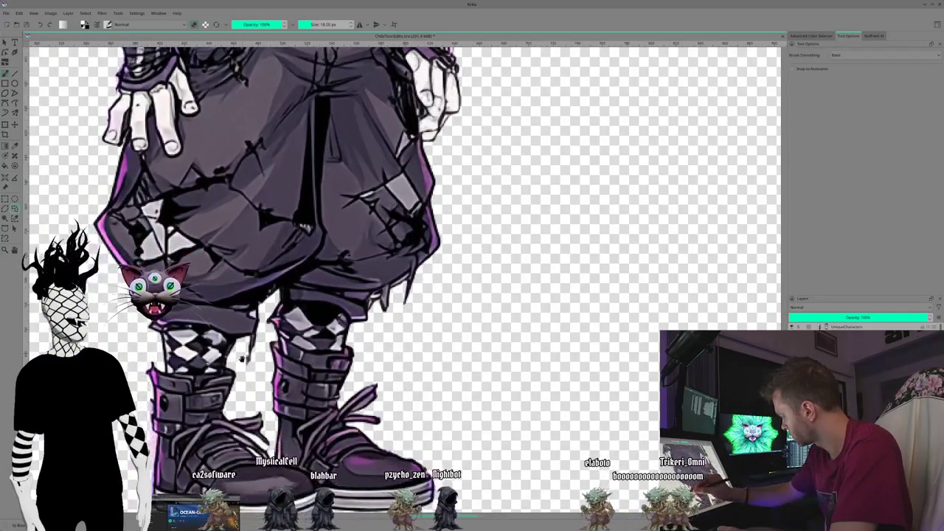
pyautogui.hotkey('ctrl', 'shift', 'z')
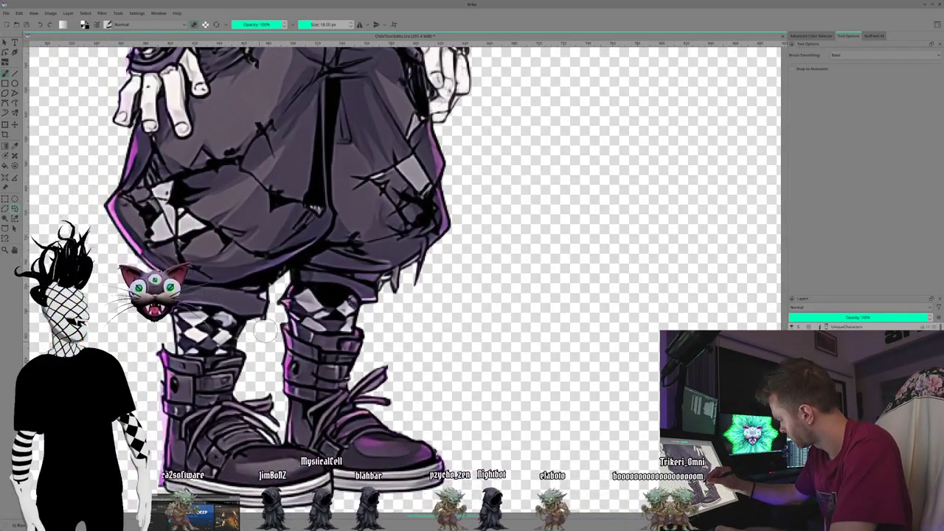
pyautogui.hotkey('ctrl', 'shift', 'z')
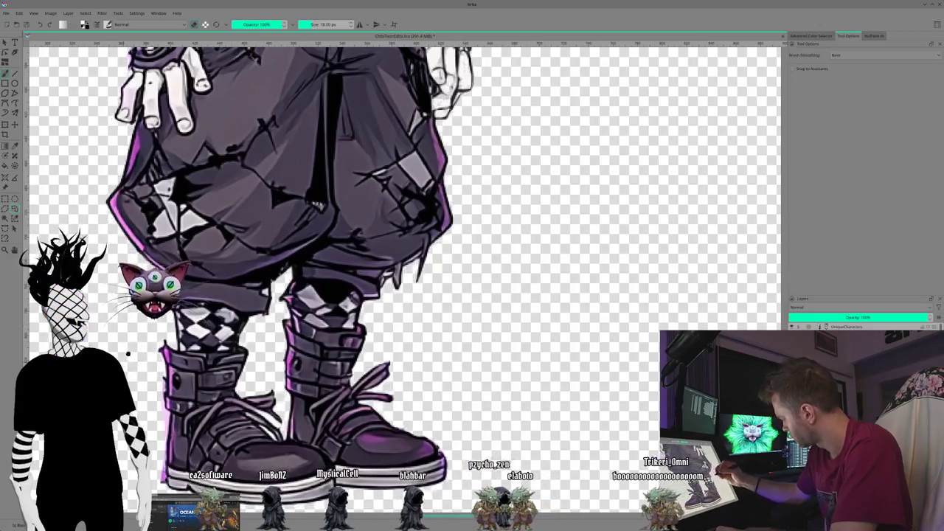
pyautogui.hotkey('ctrl', 'shift', 'z')
pyautogui.hotkey('ctrl', 'shift', 'z')
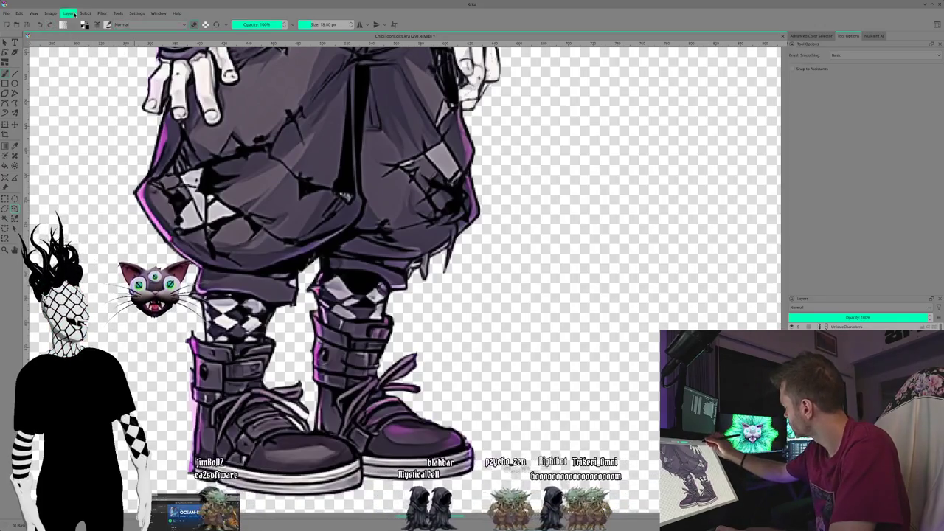
# - Swap to a different, larger brush preset from the Brush Presets popup
pyautogui.click(107, 24)
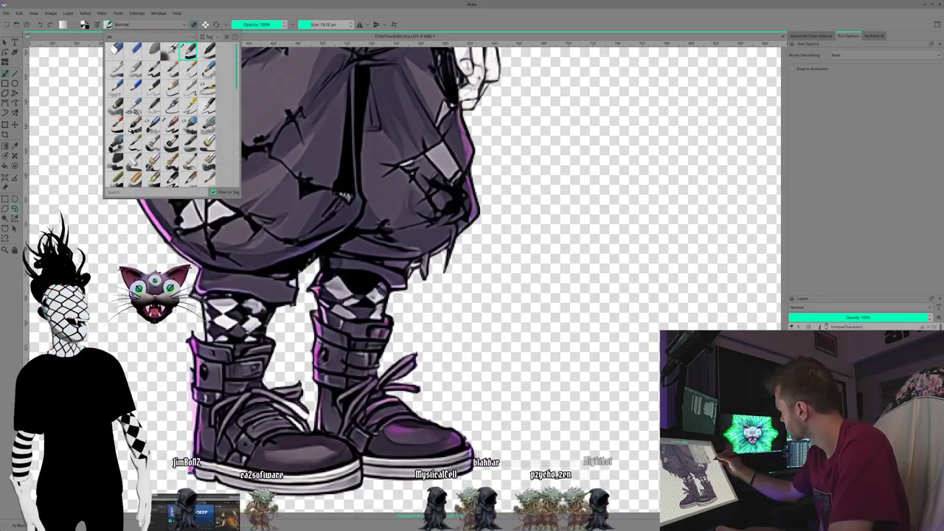
pyautogui.click(170, 68)
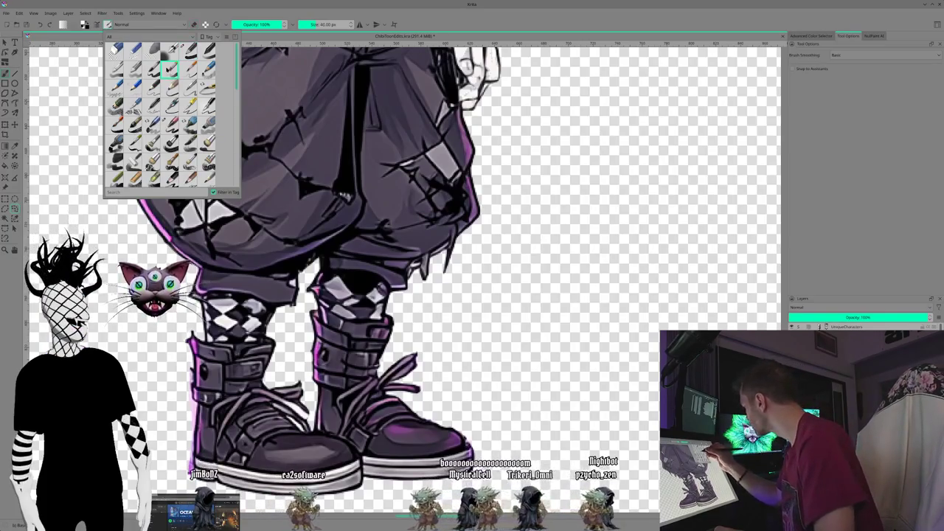
pyautogui.click(111, 29)
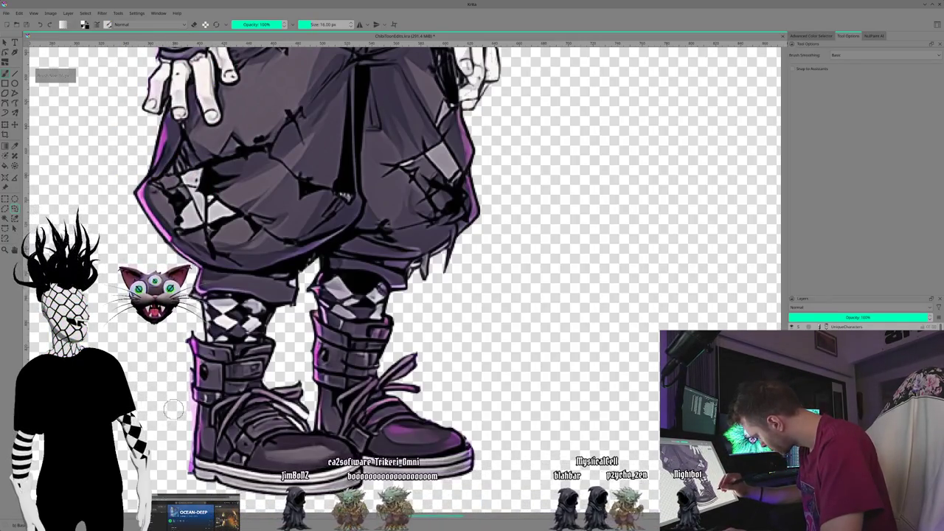
# - Zoom in close on the checkered socks and strapped boots and tidy their edges with a 16 px brush
pyautogui.press('+')
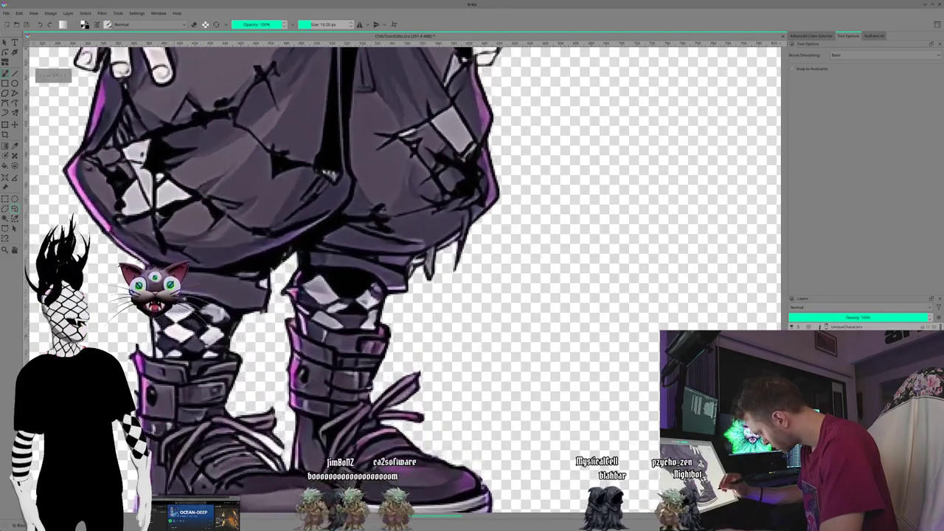
pyautogui.press('+')
pyautogui.moveTo(77, 436); pyautogui.dragTo(180, 333)
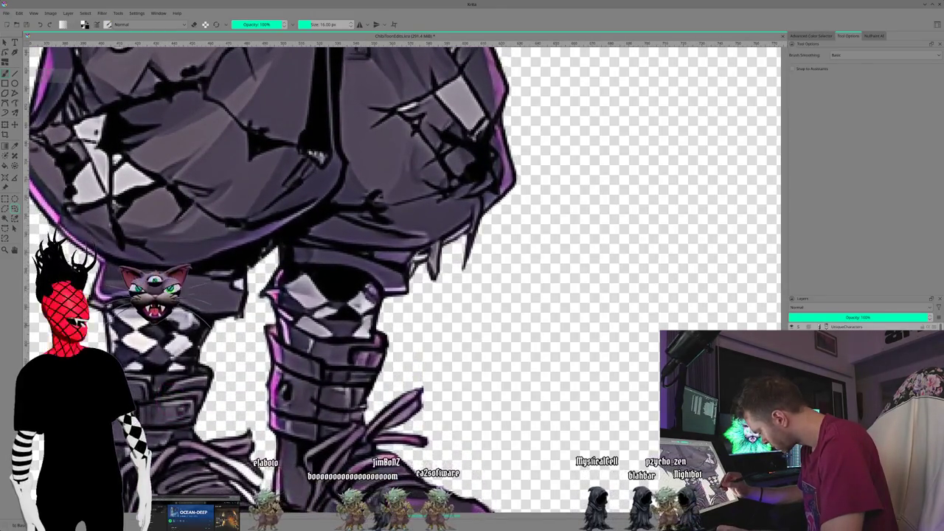
pyautogui.press('+')
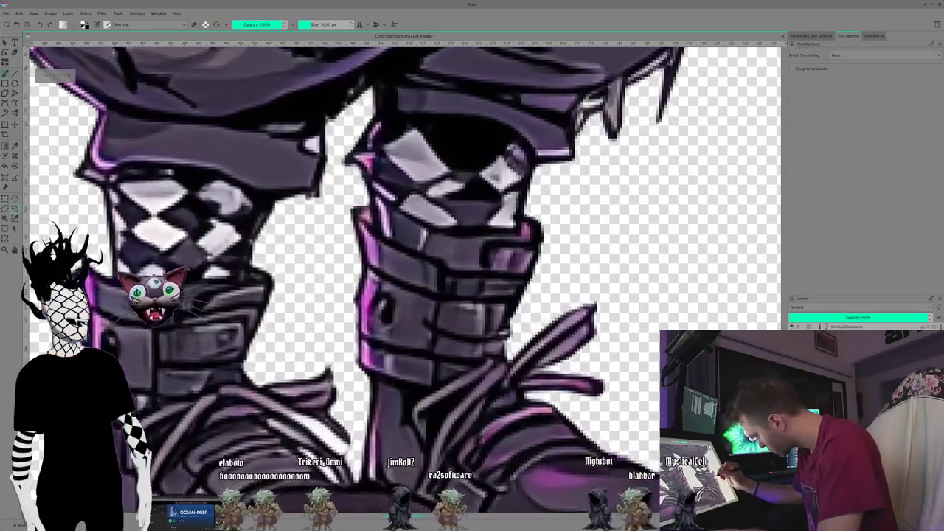
pyautogui.press('+')
pyautogui.moveTo(186, 280); pyautogui.dragTo(180, 243)
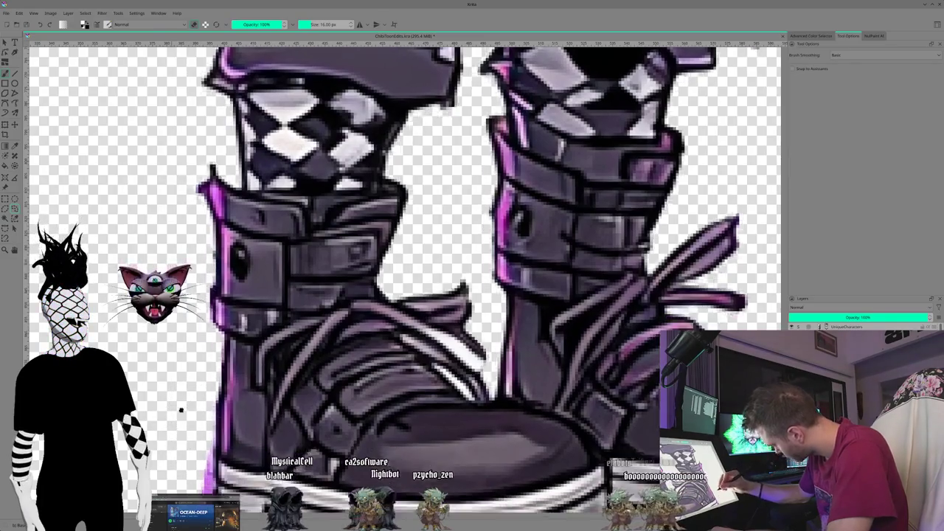
pyautogui.scroll(-3, 180, 426)
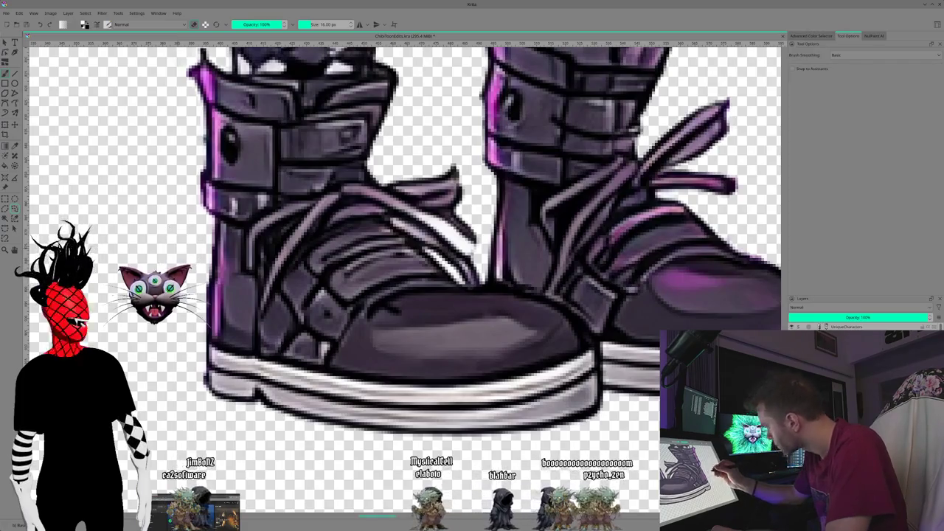
pyautogui.scroll(3, 106, 201)
# - Zoom in toward the skeletal hand and switch to the Color Sampler tool
pyautogui.scroll(1, 175, 237)
pyautogui.scroll(2, 176, 236)
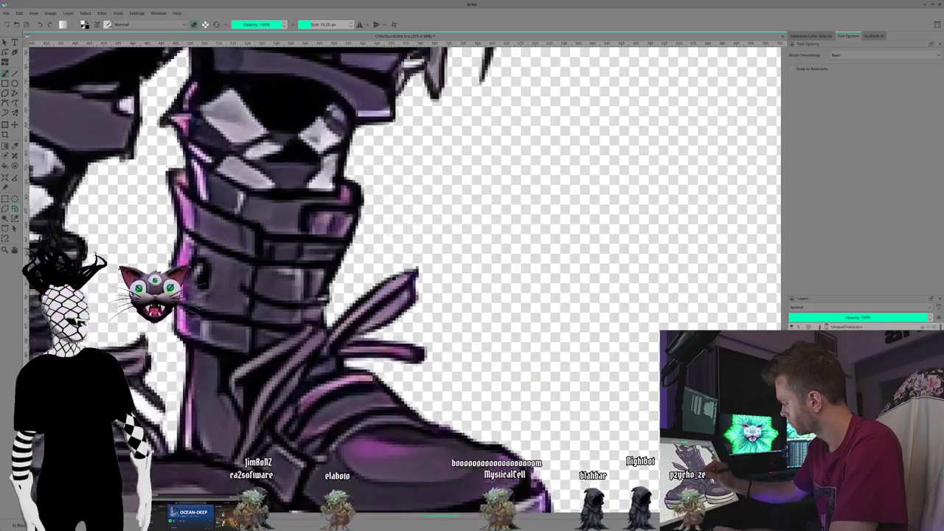
pyautogui.scroll(2, 371, 433)
pyautogui.scroll(2, 548, 259)
pyautogui.scroll(1, 423, 337)
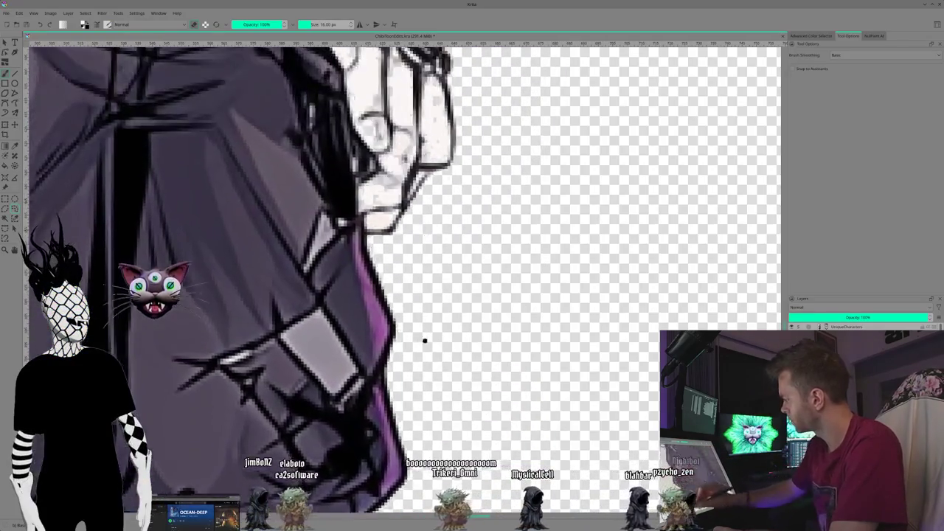
pyautogui.scroll(1, 424, 377)
pyautogui.scroll(2, 465, 425)
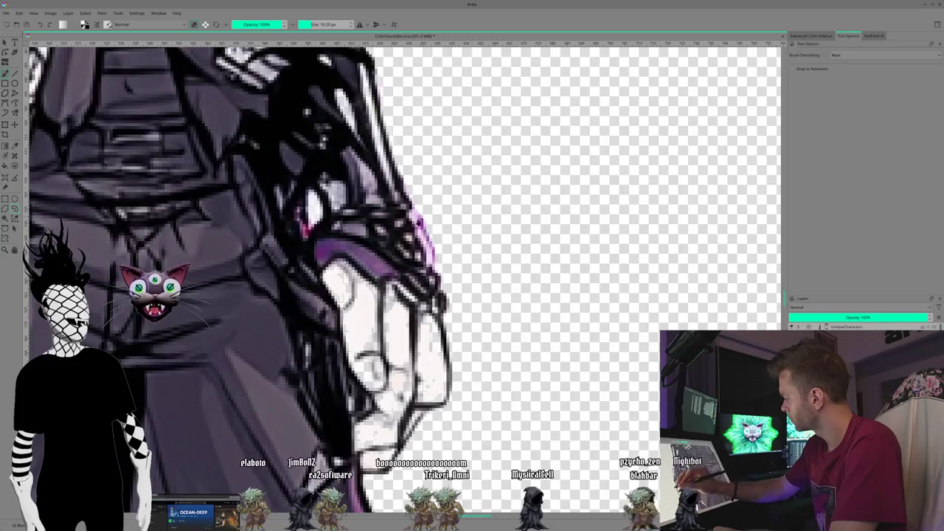
pyautogui.scroll(1, 498, 361)
pyautogui.scroll(1, 460, 279)
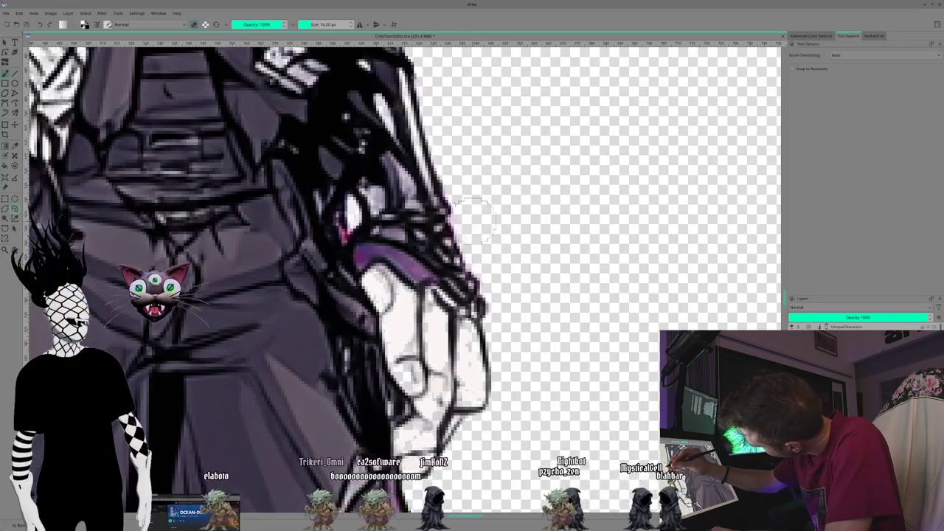
pyautogui.scroll(1, 500, 444)
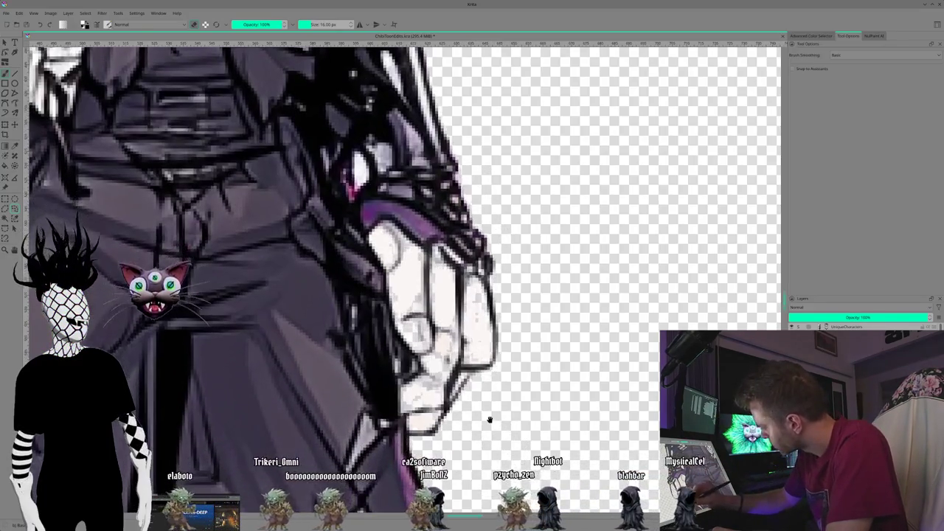
pyautogui.click(15, 147)
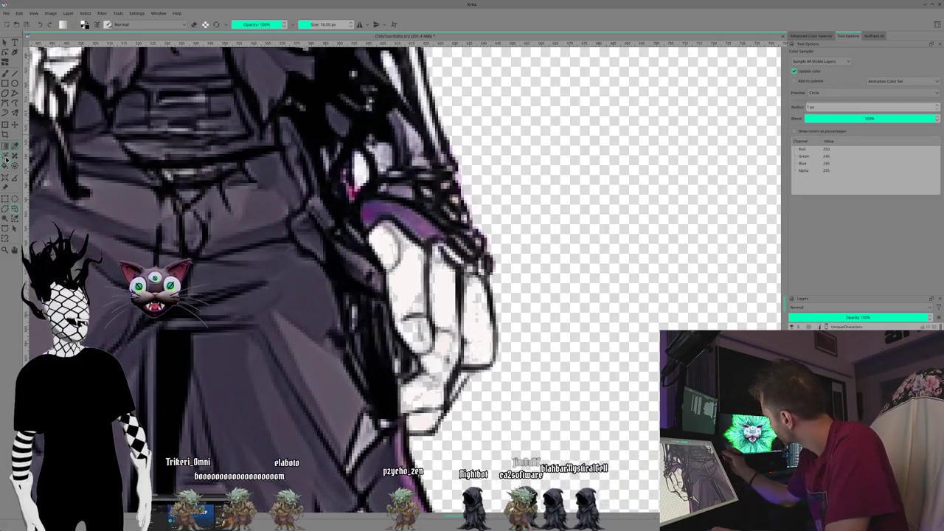
# - Return to the Freehand Brush, sized at 6 px with the sampled near-white colour
pyautogui.click(5, 73)
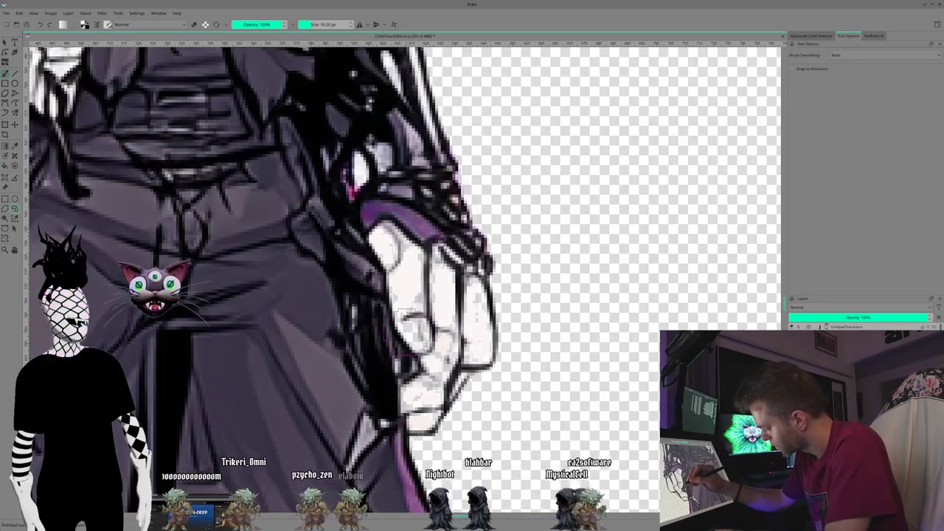
pyautogui.press('[')
pyautogui.press('[')
pyautogui.press('[')
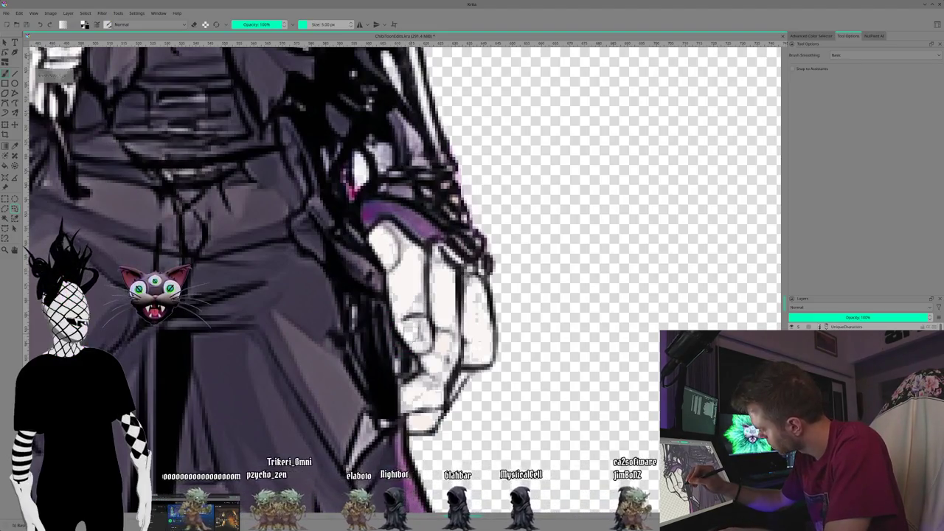
pyautogui.press(']')
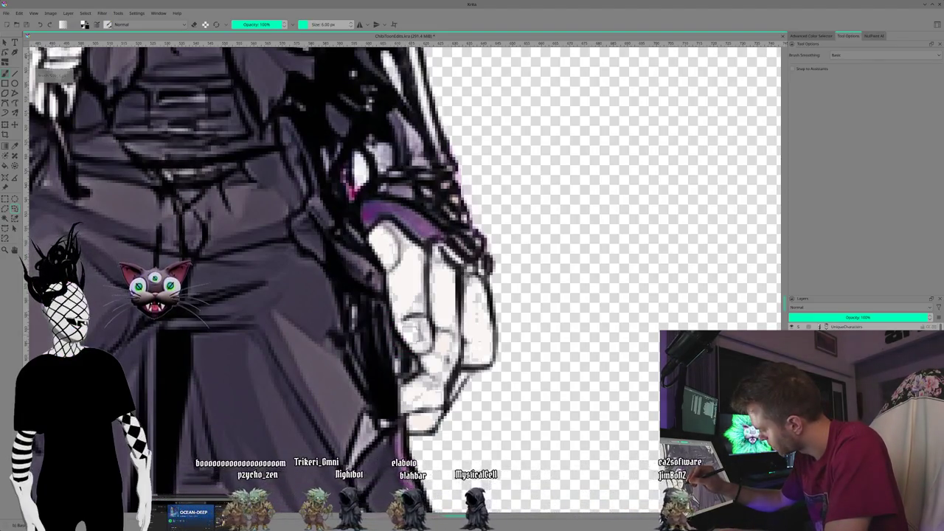
# - Zoom in on the pale fist under the purple cuff and drop the brush to 2 px
pyautogui.scroll(2, 406, 295)
pyautogui.scroll(2, 405, 295)
pyautogui.scroll(1, 409, 281)
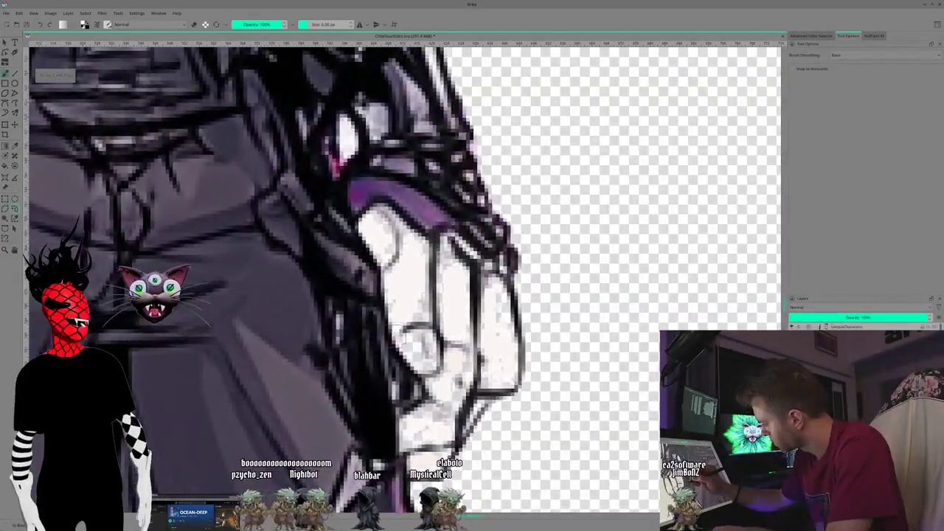
pyautogui.scroll(1, 408, 280)
pyautogui.scroll(1, 408, 281)
pyautogui.scroll(1, 409, 281)
pyautogui.scroll(1, 413, 284)
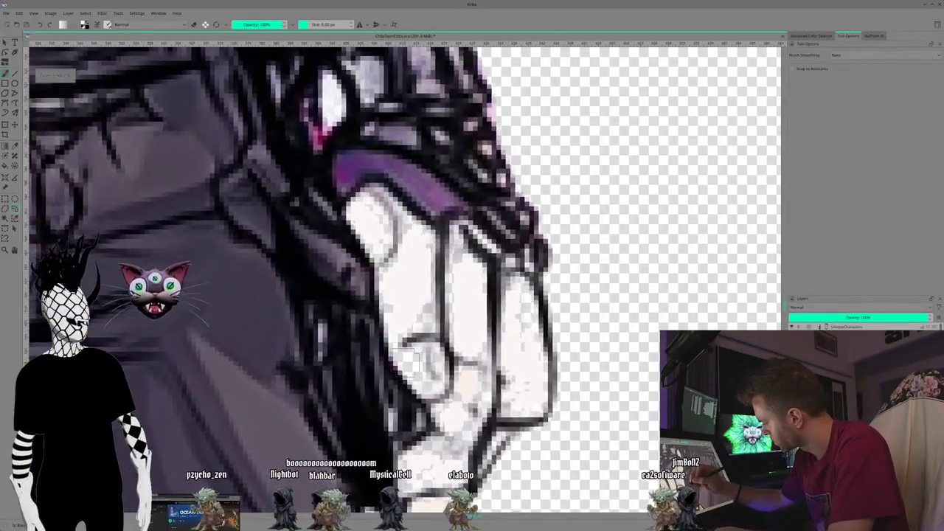
pyautogui.scroll(1, 413, 284)
pyautogui.scroll(1, 413, 284)
pyautogui.scroll(1, 413, 284)
pyautogui.scroll(1, 378, 331)
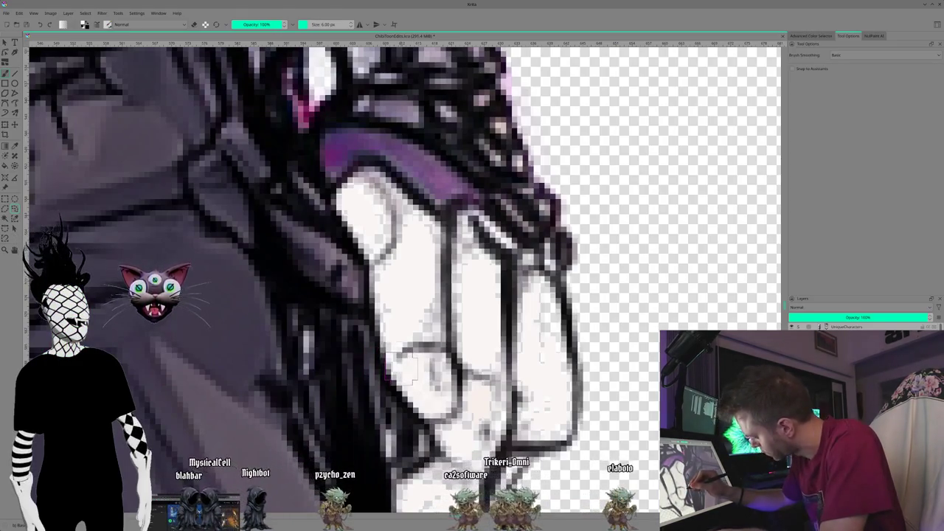
pyautogui.press('[')
pyautogui.press('[')
pyautogui.press('[')
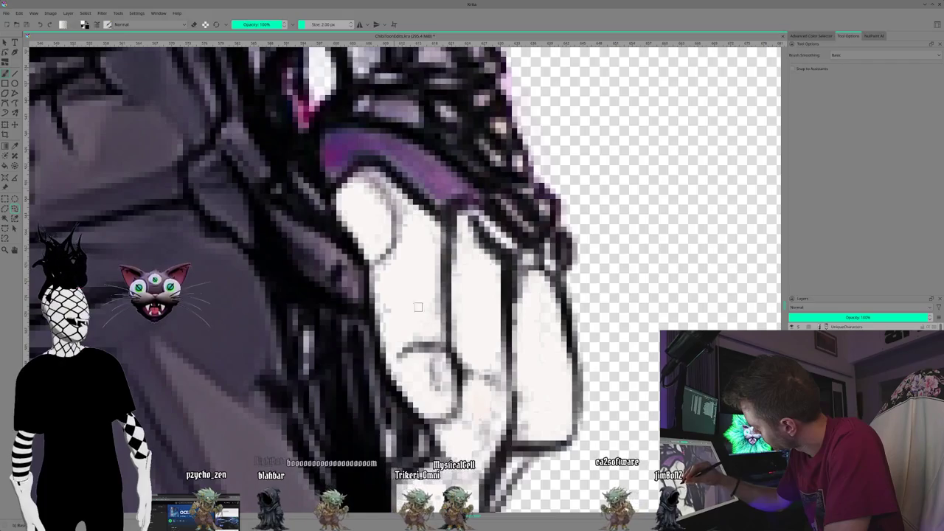
# - Rotate and pan the view around the fist while painting out stray grey specks
pyautogui.moveTo(400, 411)
pyautogui.mouseDown()
pyautogui.moveTo(417, 396)
pyautogui.moveTo(408, 374)
pyautogui.mouseUp()
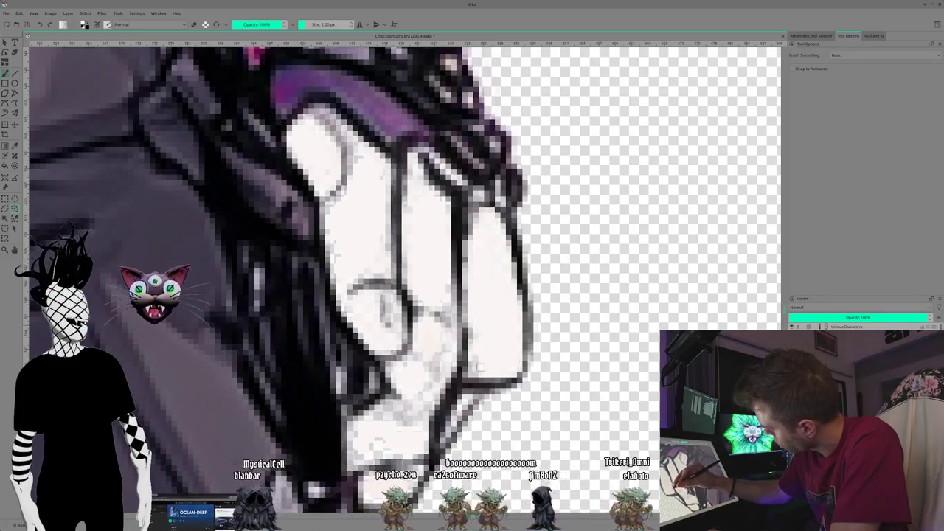
pyautogui.moveTo(432, 300)
pyautogui.mouseDown()
pyautogui.moveTo(468, 321)
pyautogui.moveTo(472, 277)
pyautogui.mouseUp()
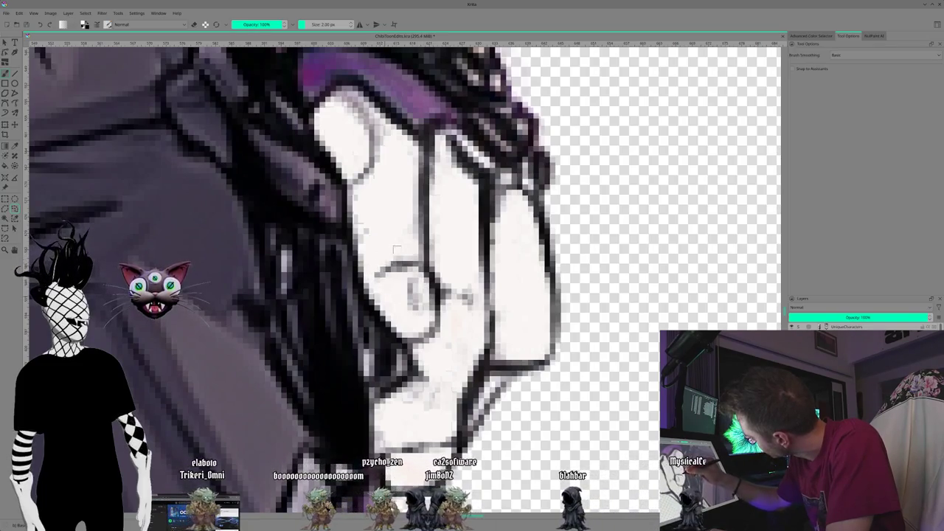
pyautogui.moveTo(393, 217)
pyautogui.mouseDown()
pyautogui.moveTo(428, 328)
pyautogui.moveTo(488, 441)
pyautogui.moveTo(445, 344)
pyautogui.mouseUp()
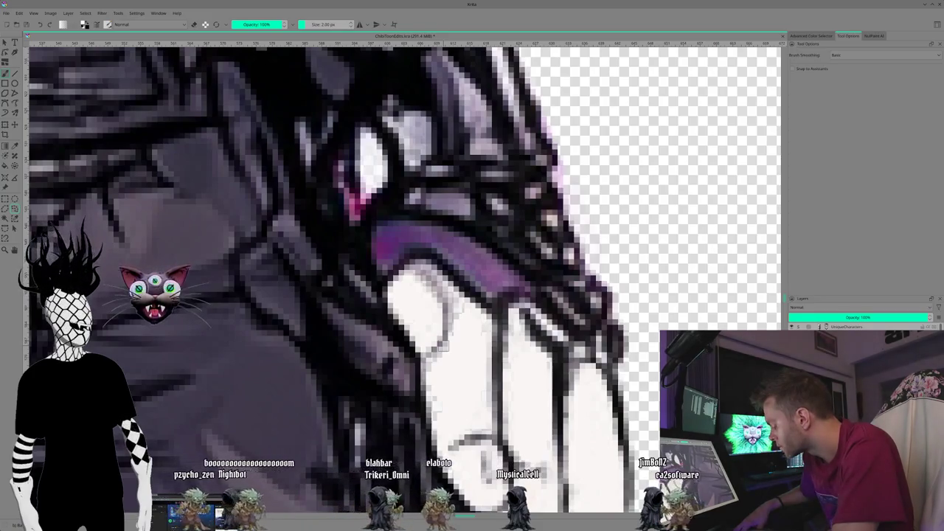
# - Zoom out and pan until the whole hooded figure, head to boots, is in view
pyautogui.scroll(-2, 368, 170)
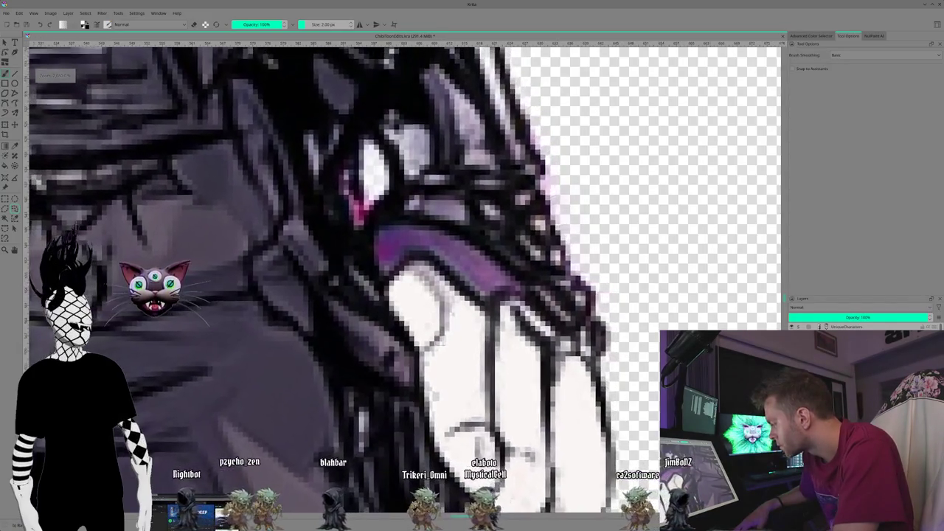
pyautogui.scroll(-1, 369, 221)
pyautogui.scroll(-1, 369, 222)
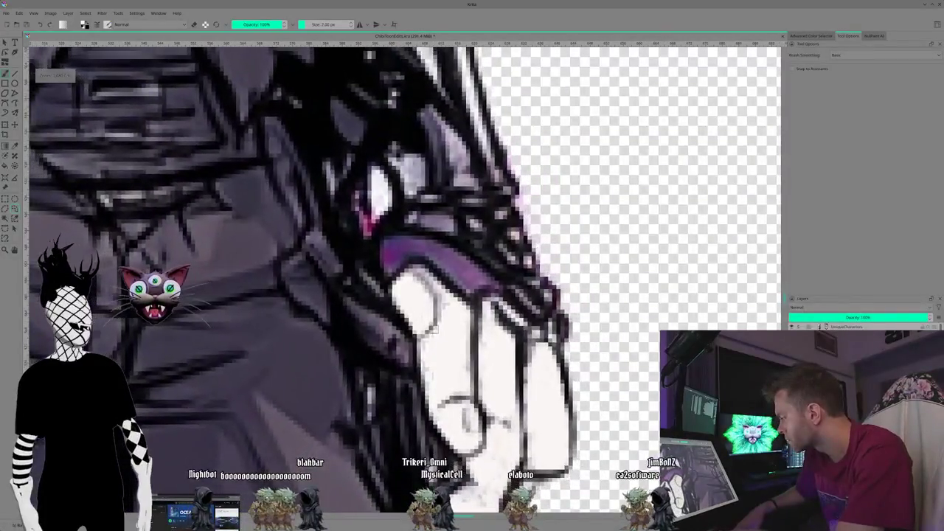
pyautogui.scroll(-1, 369, 221)
pyautogui.scroll(-1, 369, 222)
pyautogui.scroll(1, 368, 221)
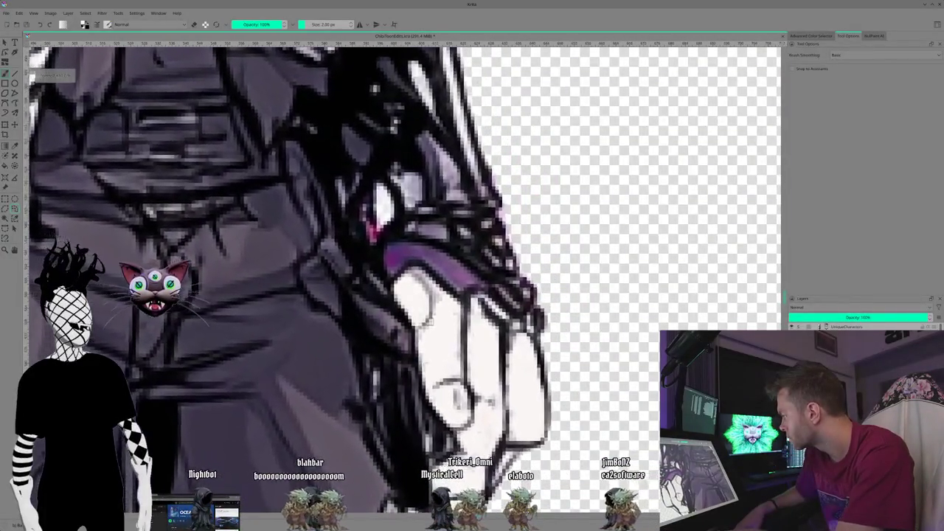
pyautogui.scroll(1, 369, 221)
pyautogui.scroll(-1, 369, 221)
pyautogui.scroll(-1, 369, 221)
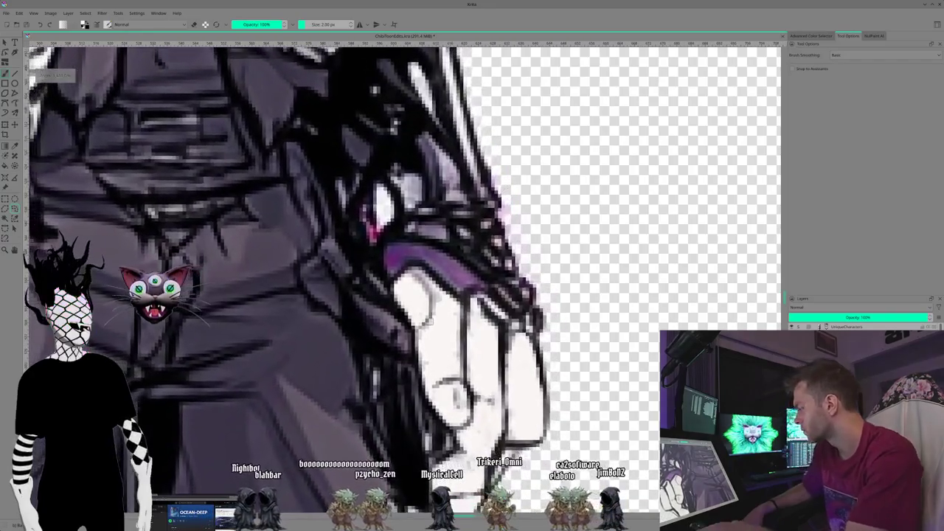
pyautogui.scroll(-1, 368, 221)
pyautogui.scroll(-1, 368, 221)
pyautogui.scroll(-1, 368, 221)
pyautogui.scroll(-1, 369, 222)
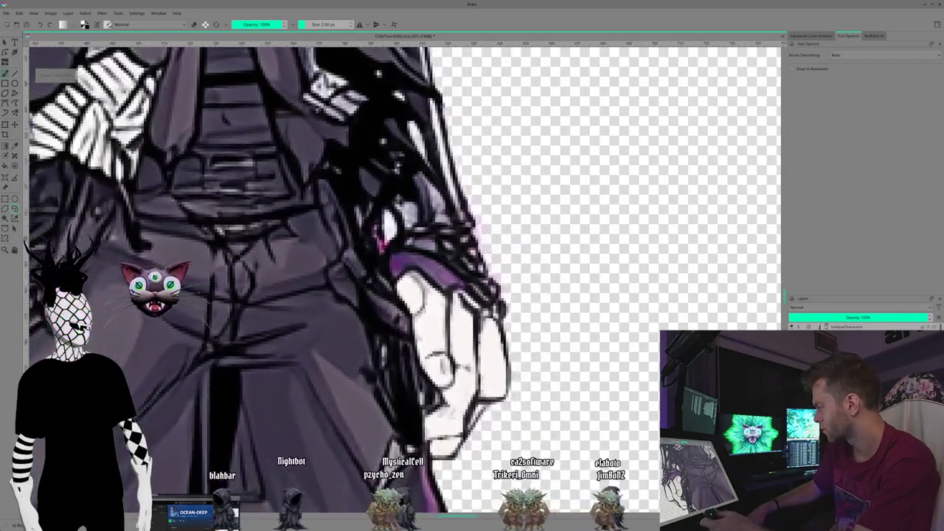
pyautogui.scroll(-1, 369, 221)
pyautogui.scroll(-1, 369, 221)
pyautogui.scroll(-1, 369, 221)
pyautogui.scroll(-1, 369, 221)
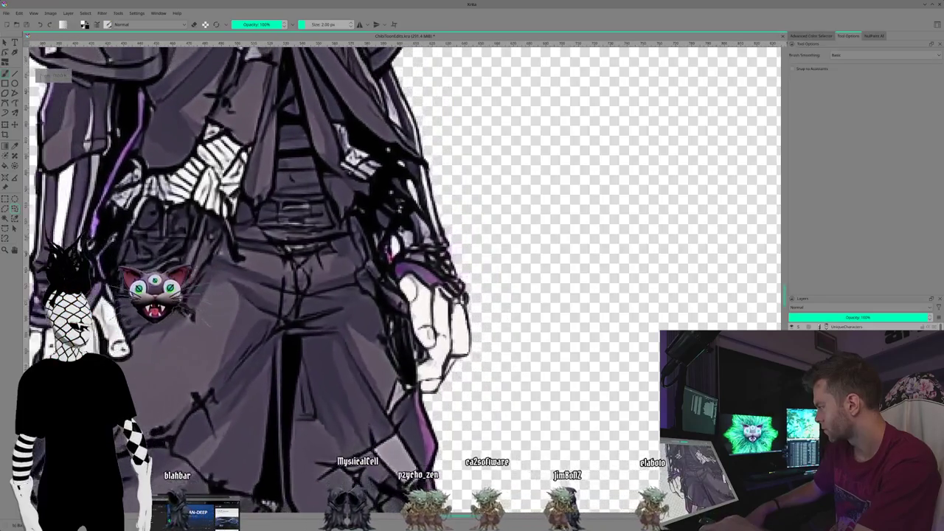
pyautogui.scroll(-1, 368, 221)
pyautogui.scroll(-1, 369, 221)
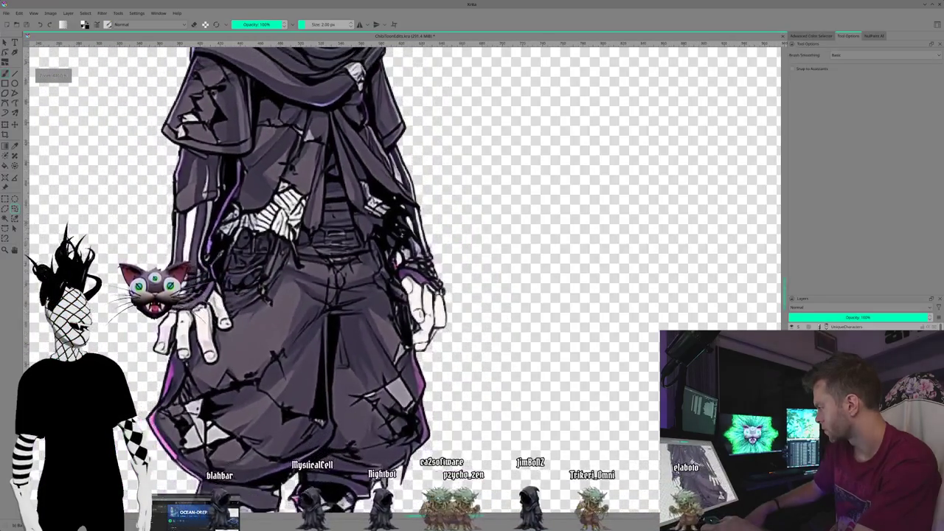
pyautogui.scroll(-1, 369, 221)
pyautogui.scroll(-1, 368, 221)
pyautogui.scroll(-1, 369, 222)
pyautogui.scroll(-1, 369, 222)
pyautogui.moveTo(166, 233)
pyautogui.mouseDown()
pyautogui.moveTo(203, 329)
pyautogui.moveTo(154, 222)
pyautogui.mouseUp()
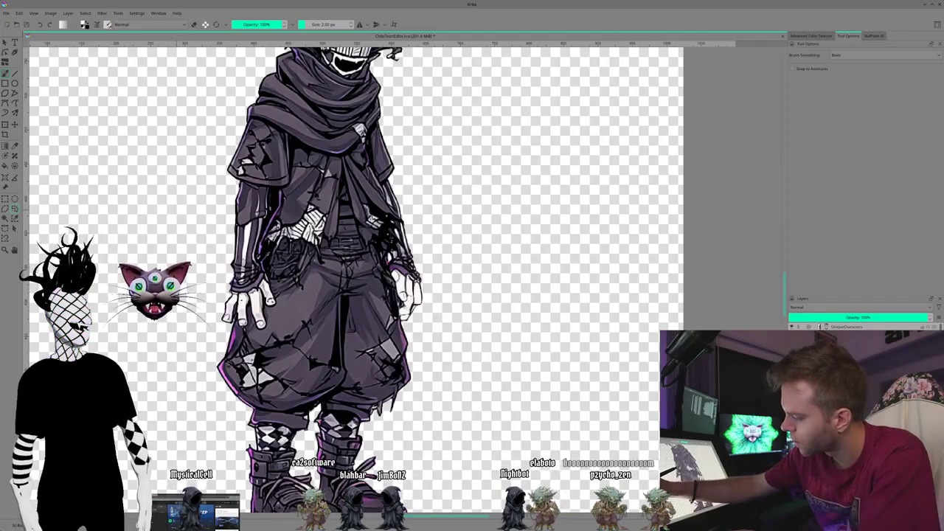
# - Bring back the white backdrop with purple flames, choose subject selection, and show the NuPaint AI panel
pyautogui.hotkey('ctrl', 'z')
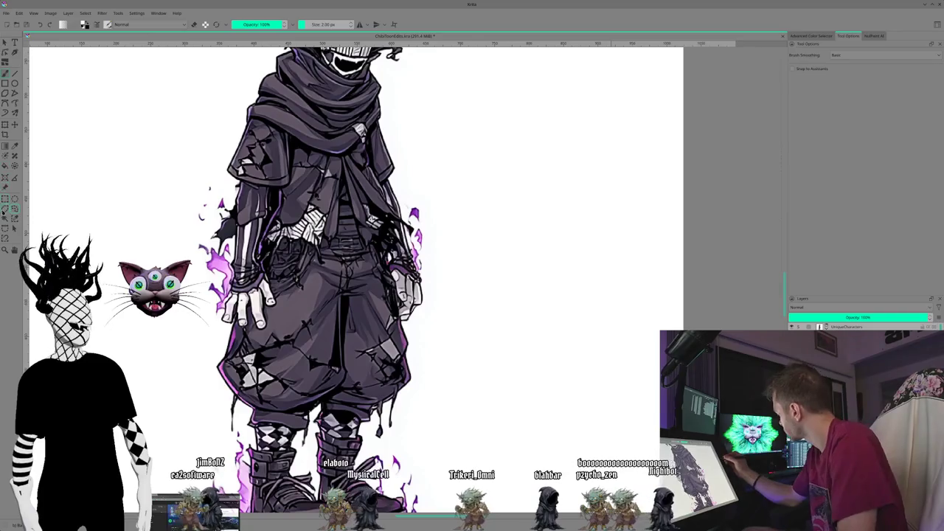
pyautogui.click(13, 229)
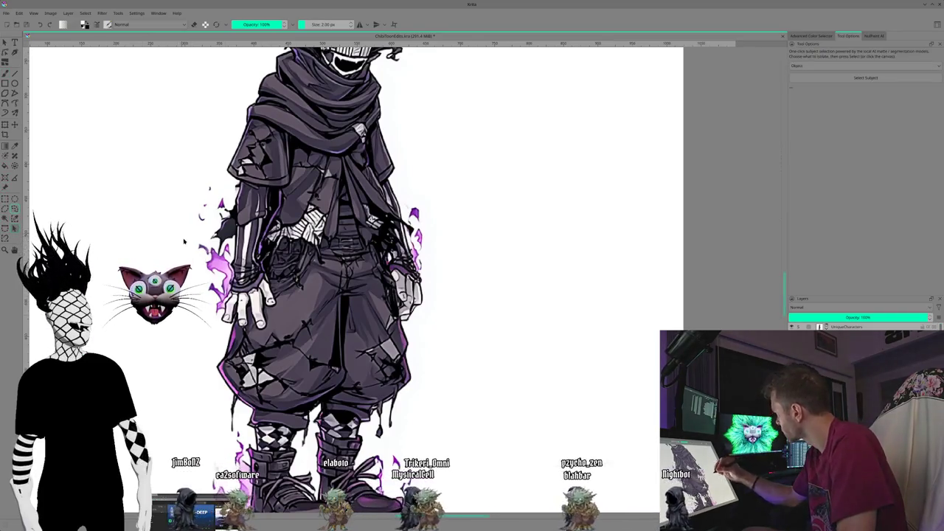
pyautogui.click(874, 35)
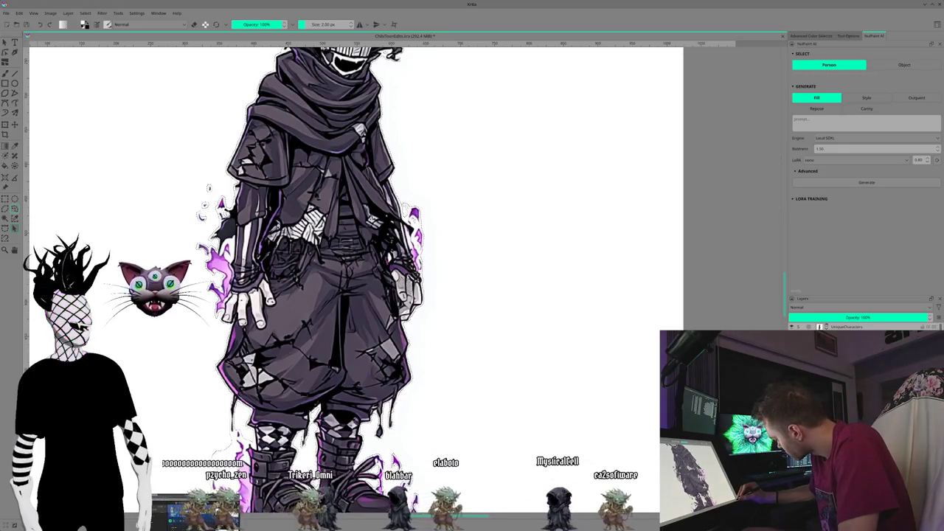
pyautogui.press('Delete')
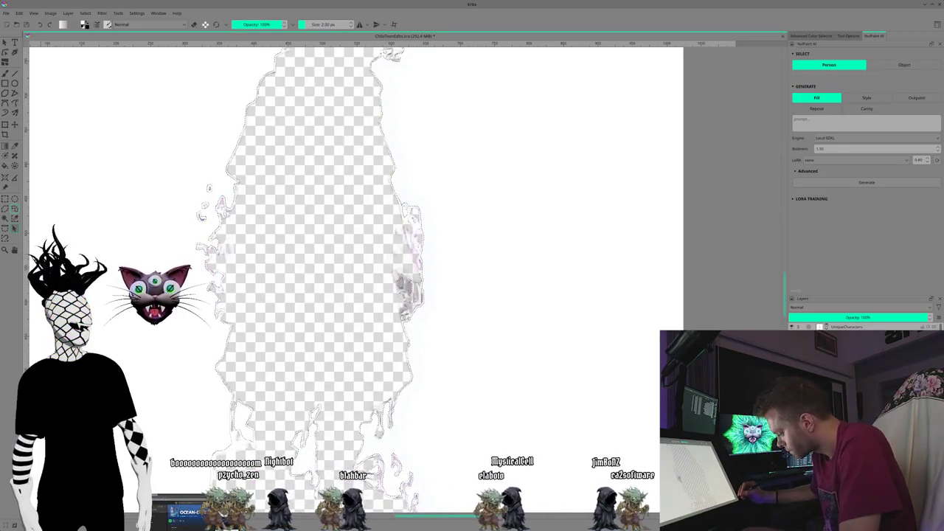
pyautogui.hotkey('ctrl', 'z')
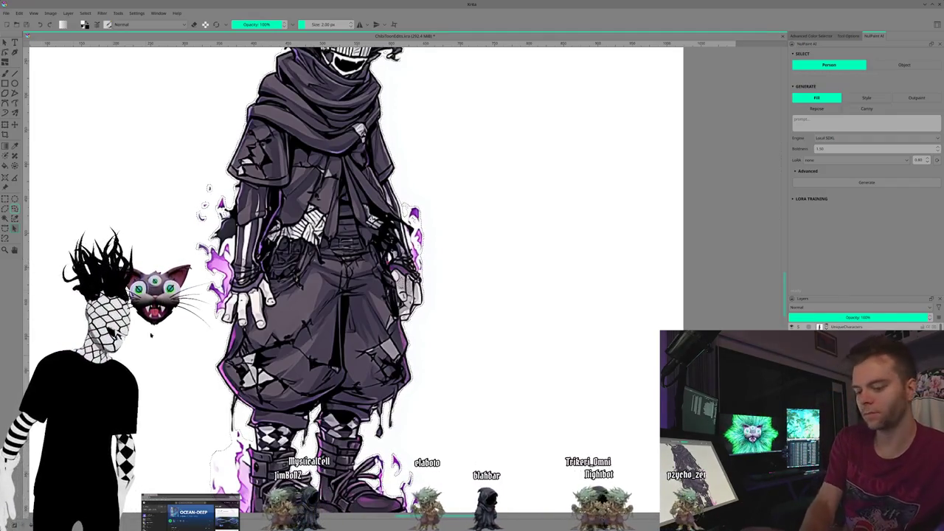
pyautogui.press('Print')
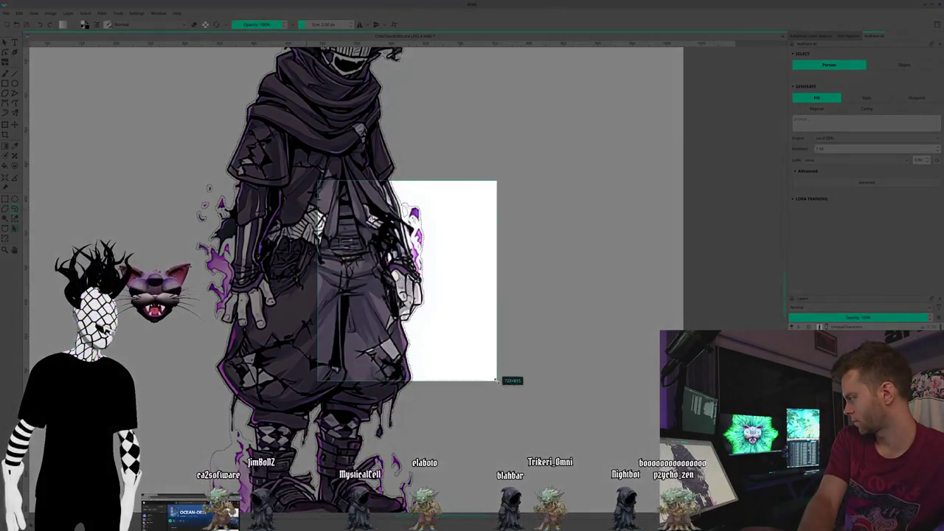
pyautogui.moveTo(496, 380); pyautogui.dragTo(317, 181)
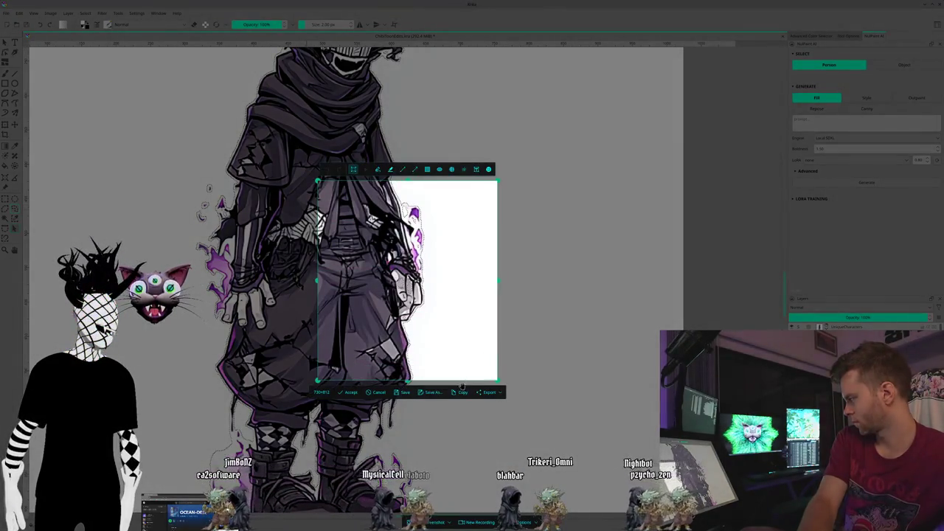
pyautogui.press('Return')
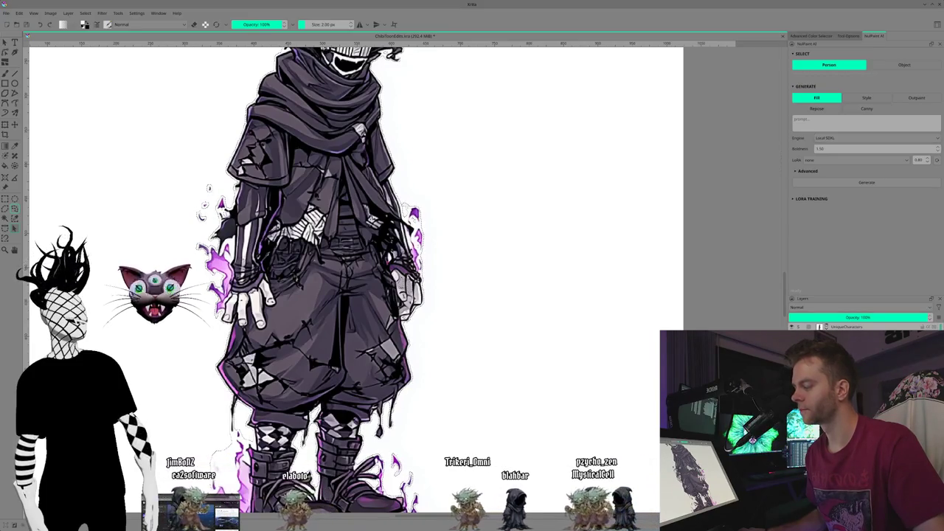
pyautogui.hotkey('ctrl', 'z')
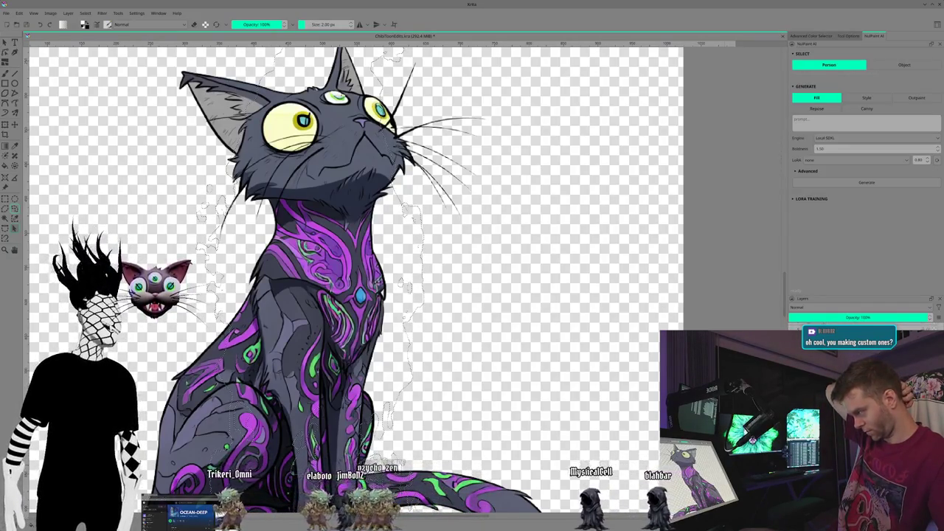
# - Zoom and pan to frame the whole three-eyed cat on its transparent canvas
pyautogui.scroll(1, 294, 277)
pyautogui.scroll(-2, 382, 373)
pyautogui.scroll(-1, 381, 373)
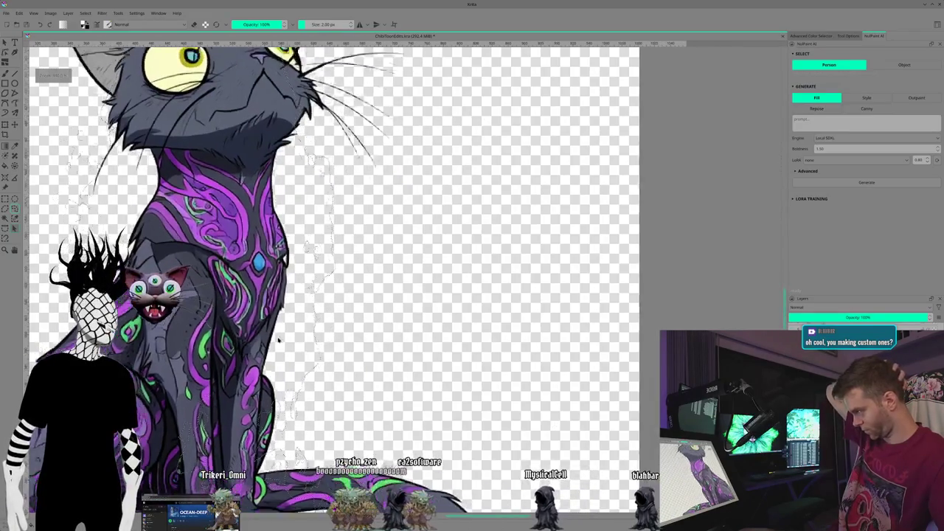
pyautogui.scroll(-2, 381, 373)
pyautogui.scroll(-1, 381, 373)
pyautogui.scroll(1, 381, 373)
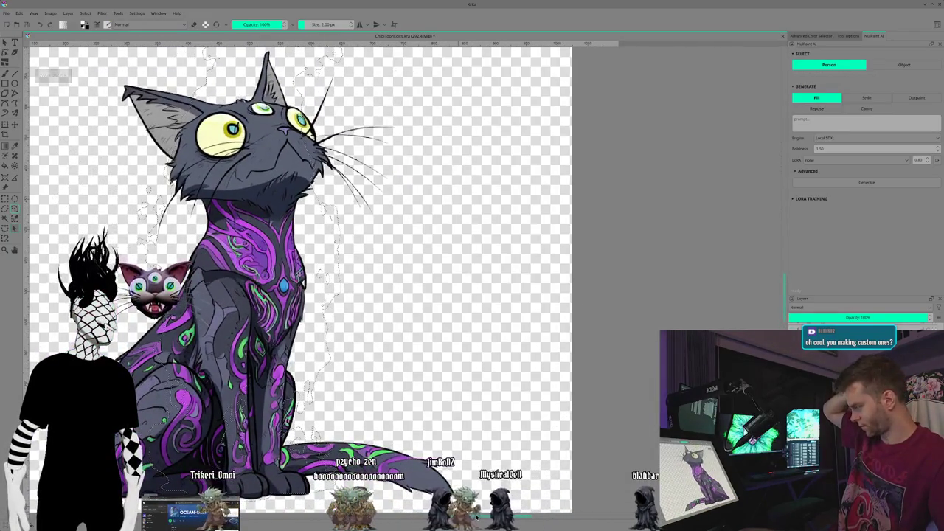
pyautogui.hscroll(-3, 332, 277)
pyautogui.hscroll(-1, 332, 276)
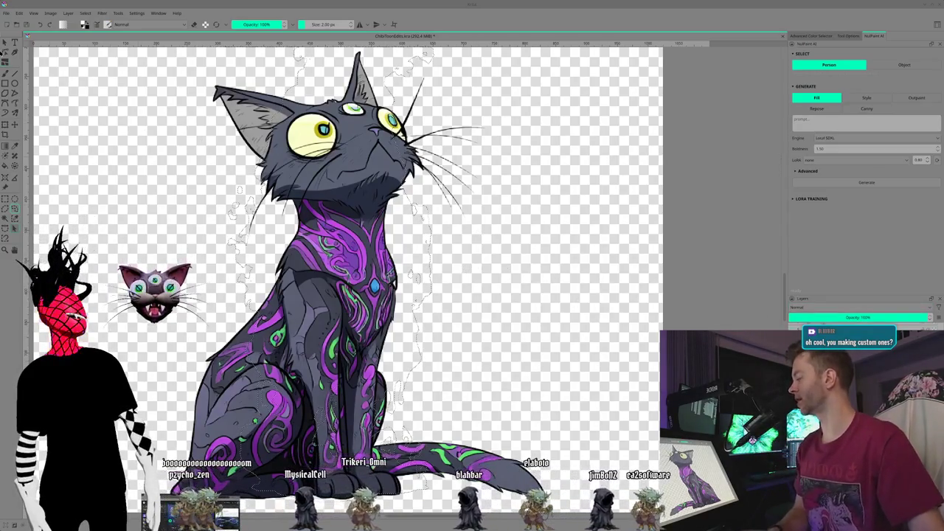
pyautogui.click(547, 238)
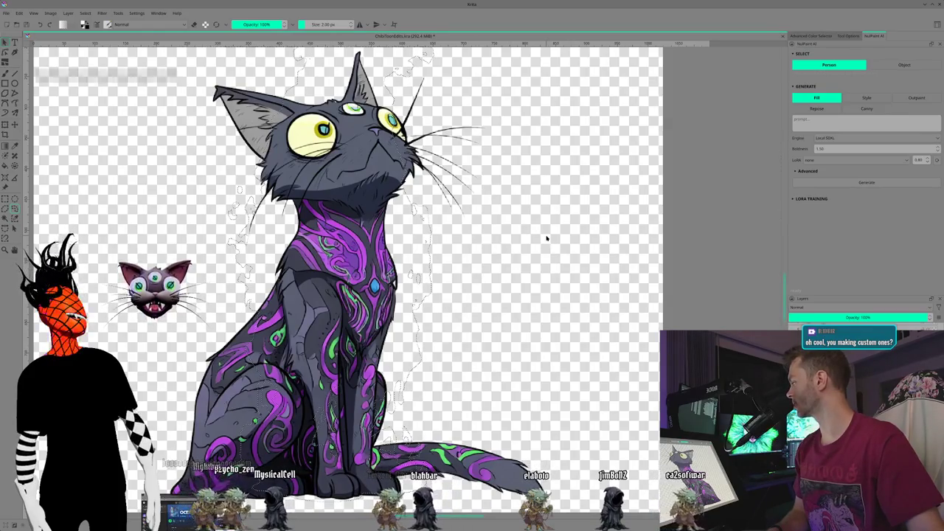
# - Deselect the outline around the cat and zoom in and out to inspect it
pyautogui.hotkey('ctrl', 'shift', 'a')
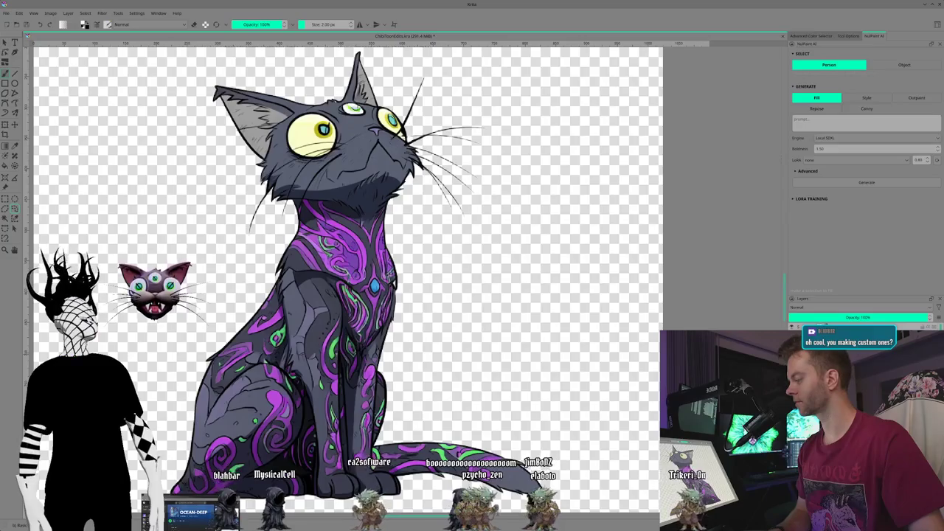
pyautogui.scroll(1, 347, 273)
pyautogui.scroll(-1, 346, 272)
pyautogui.scroll(-1, 347, 273)
pyautogui.scroll(-1, 347, 272)
pyautogui.scroll(-1, 347, 273)
pyautogui.scroll(1, 347, 273)
pyautogui.scroll(1, 347, 272)
pyautogui.scroll(-1, 347, 273)
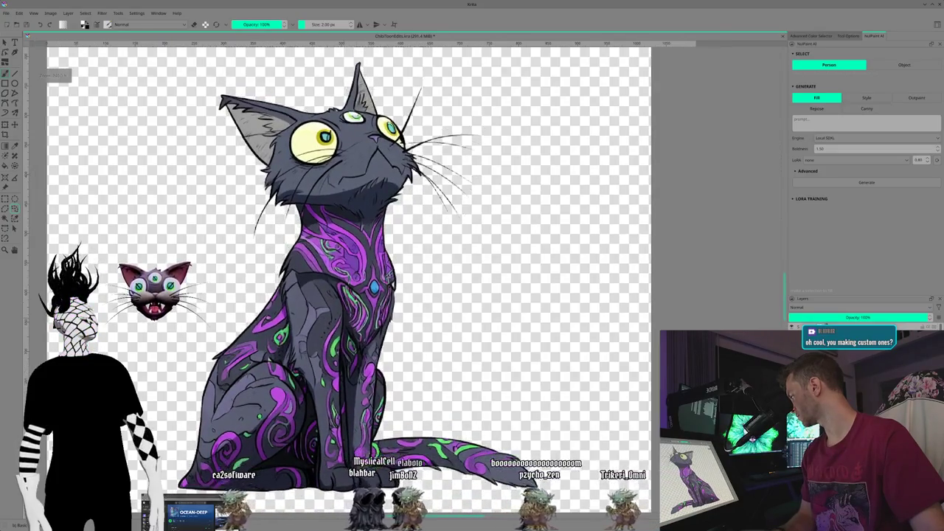
pyautogui.scroll(-1, 346, 272)
pyautogui.scroll(1, 346, 273)
pyautogui.scroll(1, 346, 273)
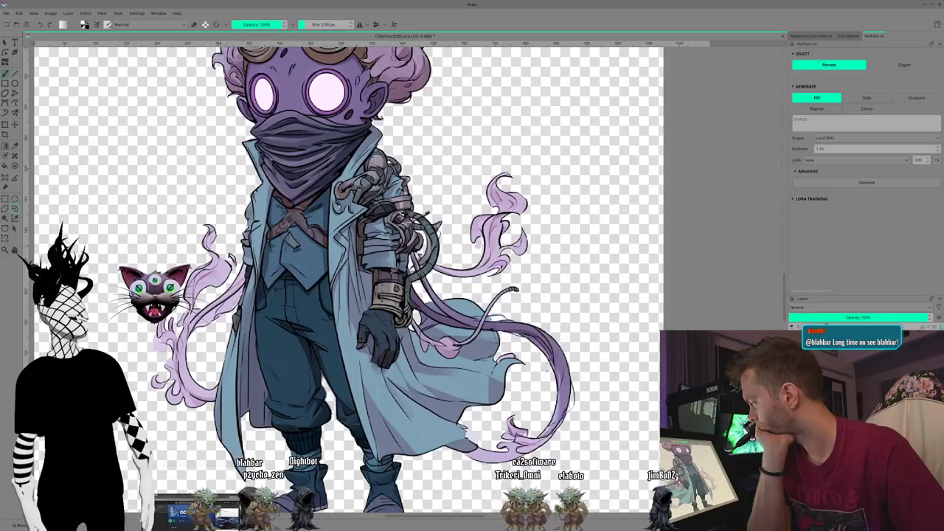
# - Zoom out to fit the goggled character, then return to the cat artwork
pyautogui.scroll(-2, 567, 317)
pyautogui.scroll(-1, 549, 310)
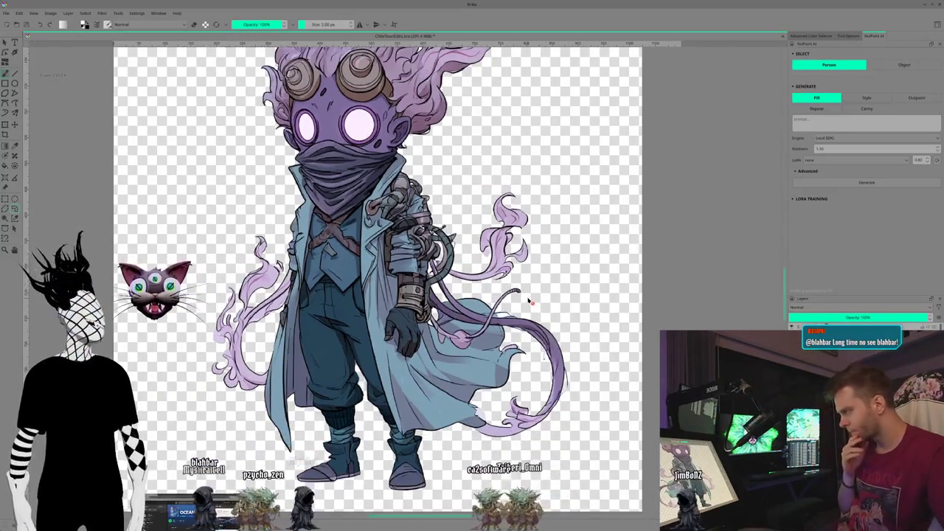
pyautogui.scroll(-1, 529, 301)
pyautogui.scroll(1, 528, 300)
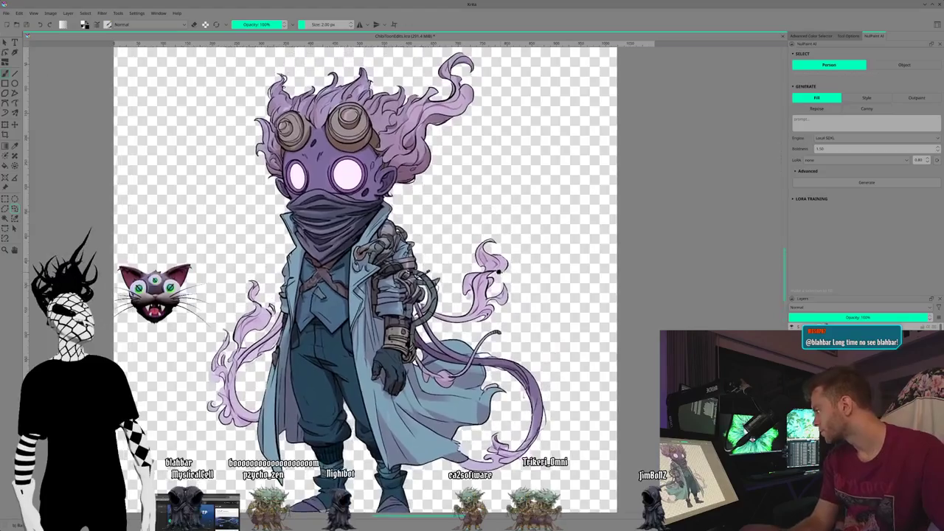
pyautogui.scroll(1, 502, 276)
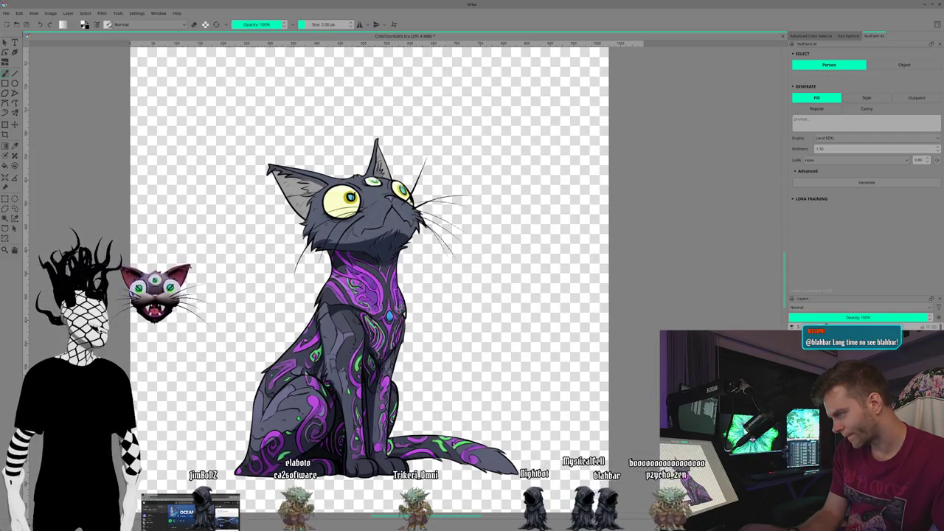
# - Bring up the crowned wizard artwork and choose a brush preset from the presets list
pyautogui.hotkey('ctrl', 'z')
pyautogui.hotkey('ctrl', 'z')
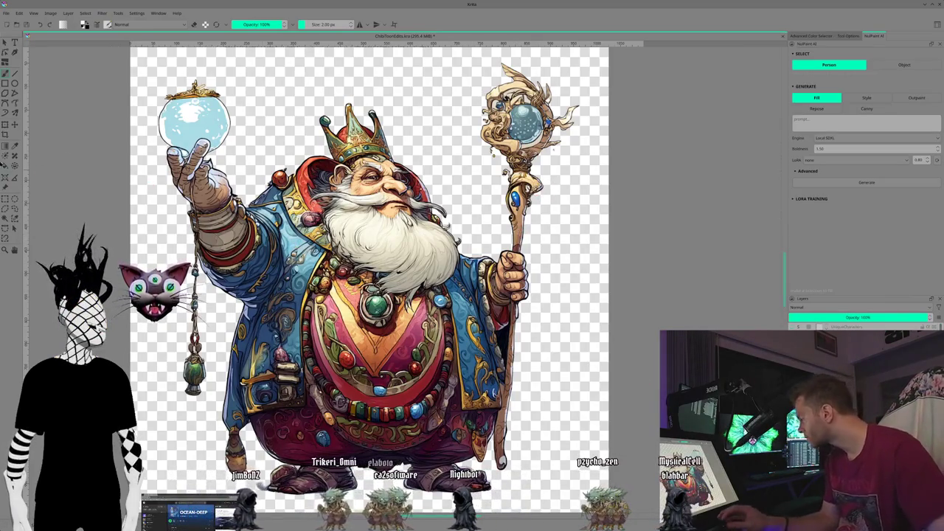
pyautogui.click(108, 25)
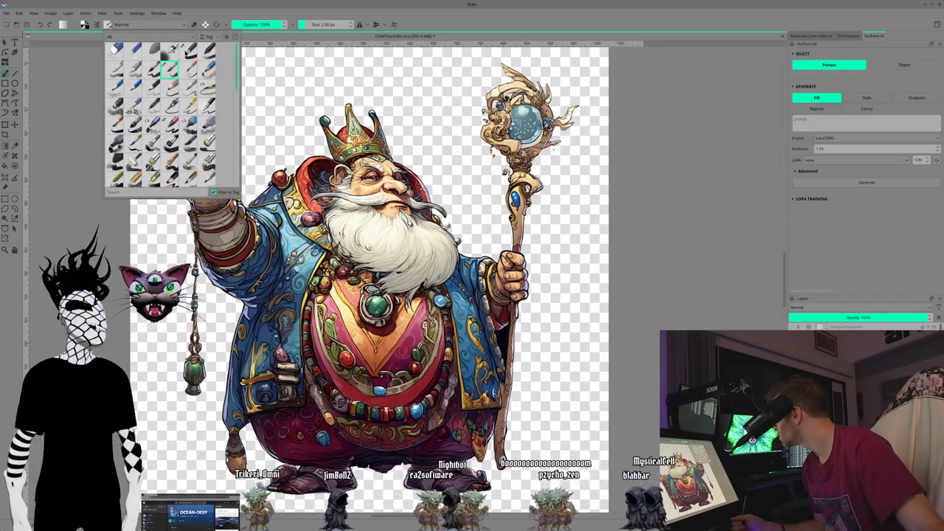
pyautogui.click(349, 8)
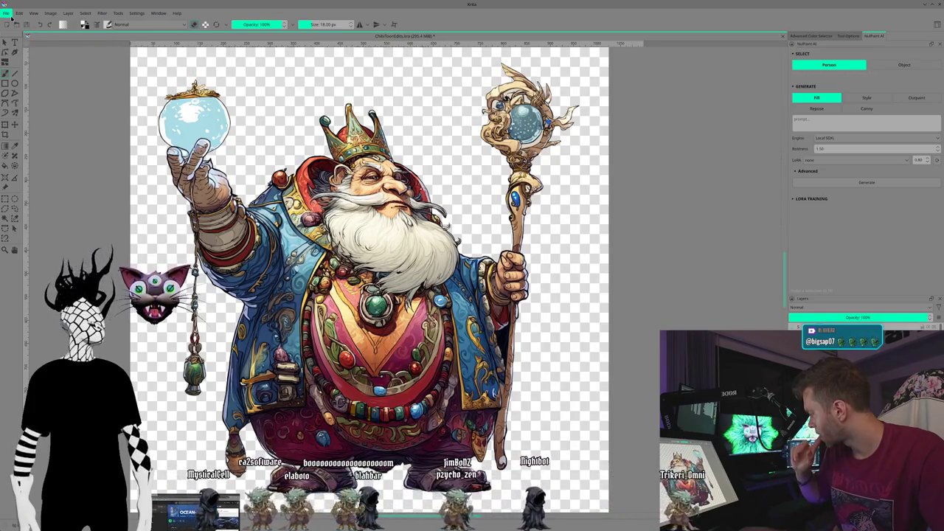
# - Dismiss the file-handling options unused, then undo twice to restore the wizard's hat
pyautogui.click(6, 13)
pyautogui.click(790, 298)
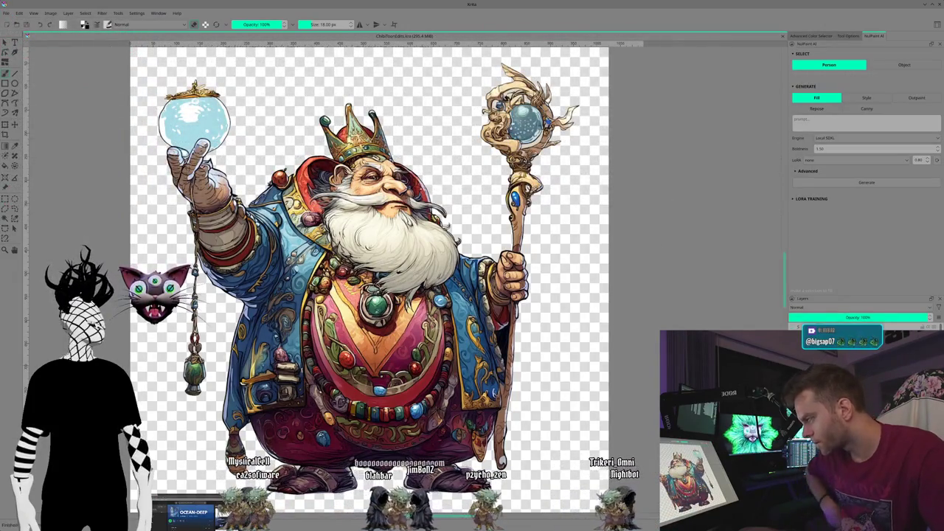
pyautogui.hotkey('ctrl', 'z')
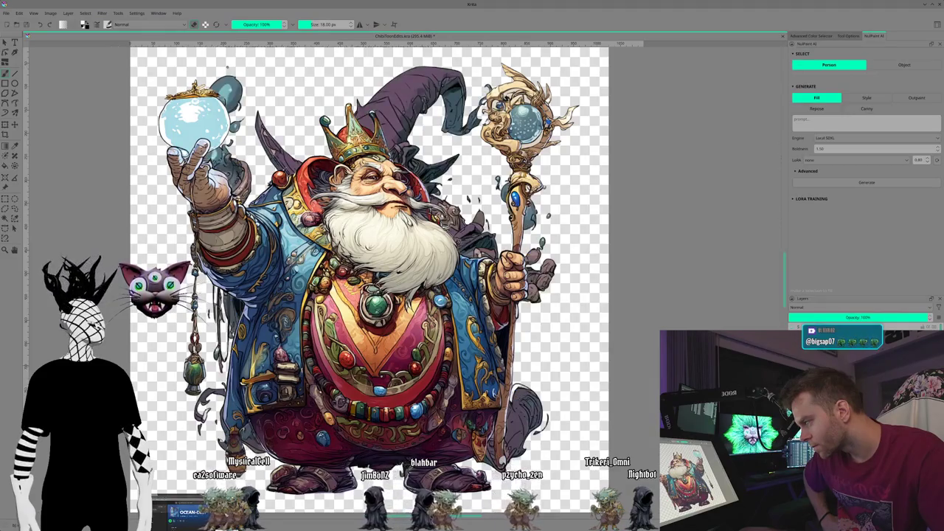
pyautogui.hotkey('ctrl', 'z')
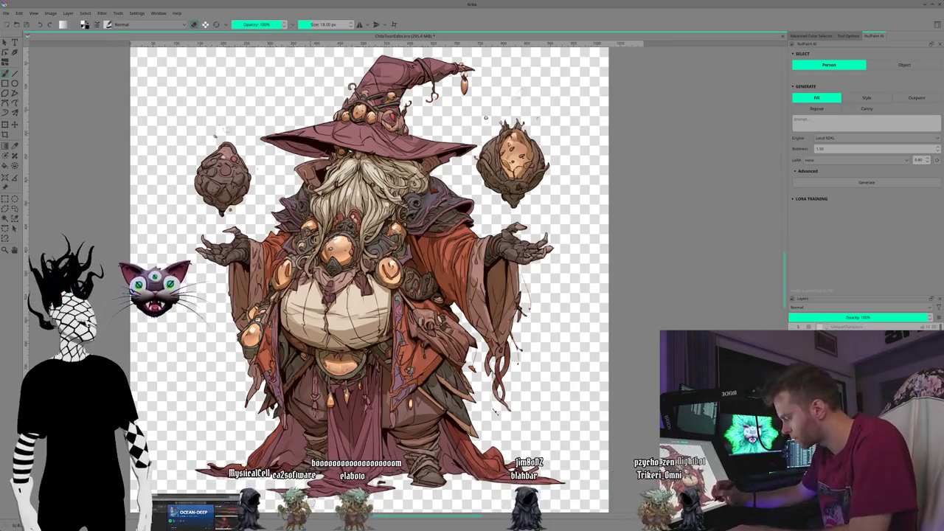
# - Zoom and pan to frame the wizard from its upper body down to the robe
pyautogui.press('-')
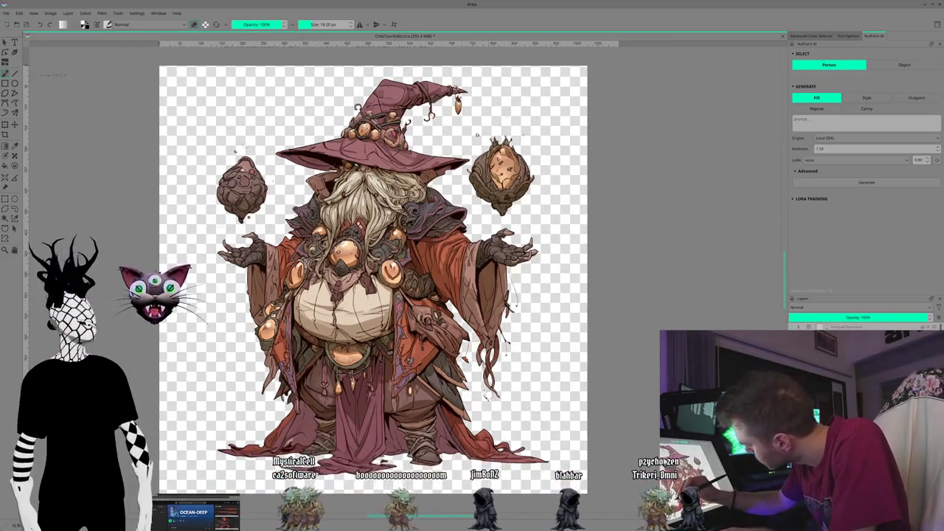
pyautogui.press('+')
pyautogui.press('+')
pyautogui.press('+')
pyautogui.press('+')
pyautogui.press('-')
pyautogui.press('+')
pyautogui.press('+')
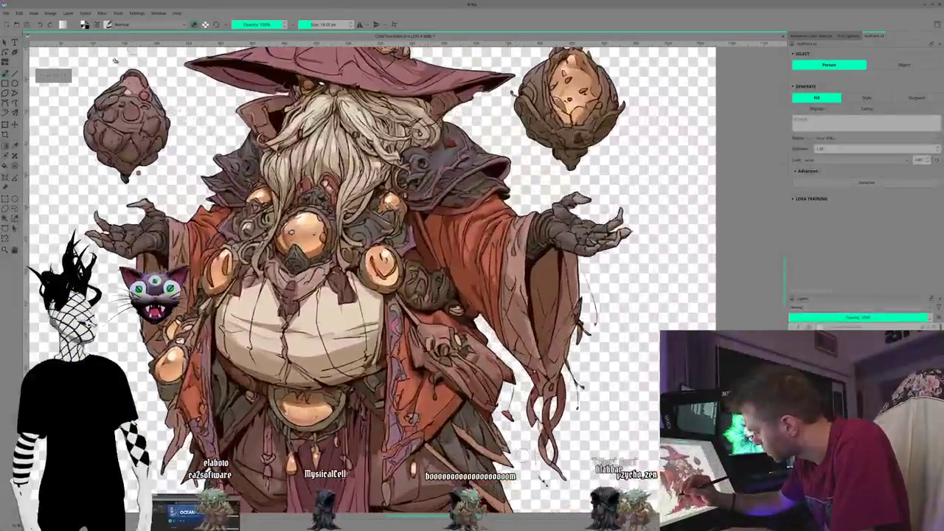
pyautogui.moveTo(376, 280); pyautogui.dragTo(273, 215)
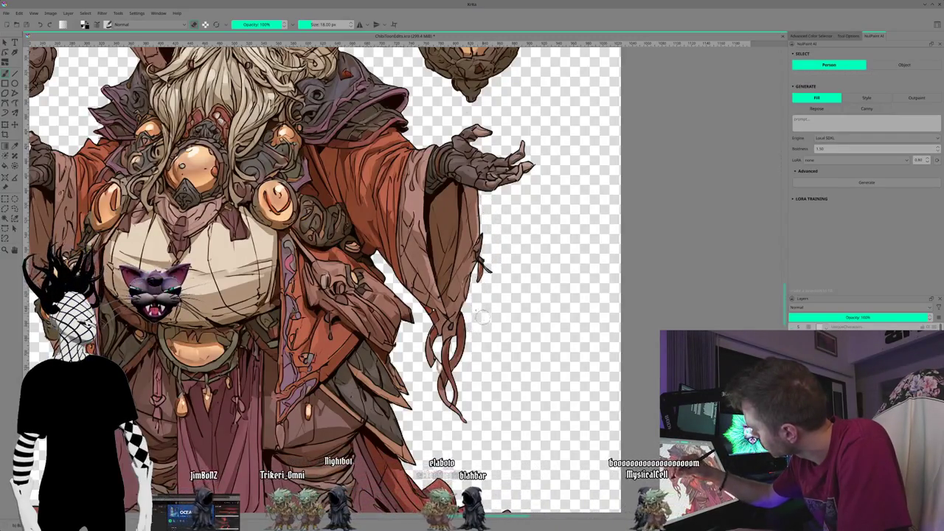
pyautogui.moveTo(417, 411)
pyautogui.mouseDown()
pyautogui.moveTo(398, 310)
pyautogui.moveTo(522, 322)
pyautogui.mouseUp()
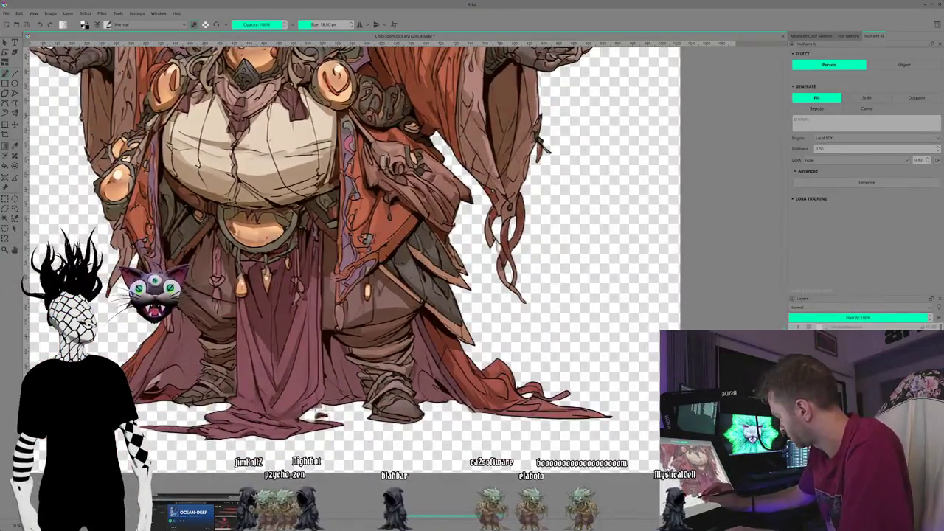
# - Shrink the eraser brush to 5 px, then bump it to 6 px for the robe edges
pyautogui.press('[')
pyautogui.press('[')
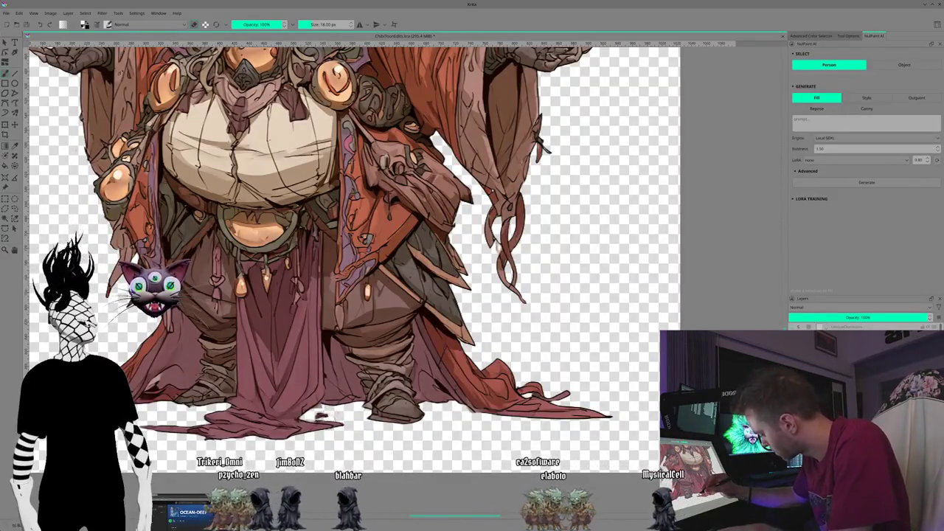
pyautogui.press('[')
pyautogui.press('[')
pyautogui.press('[')
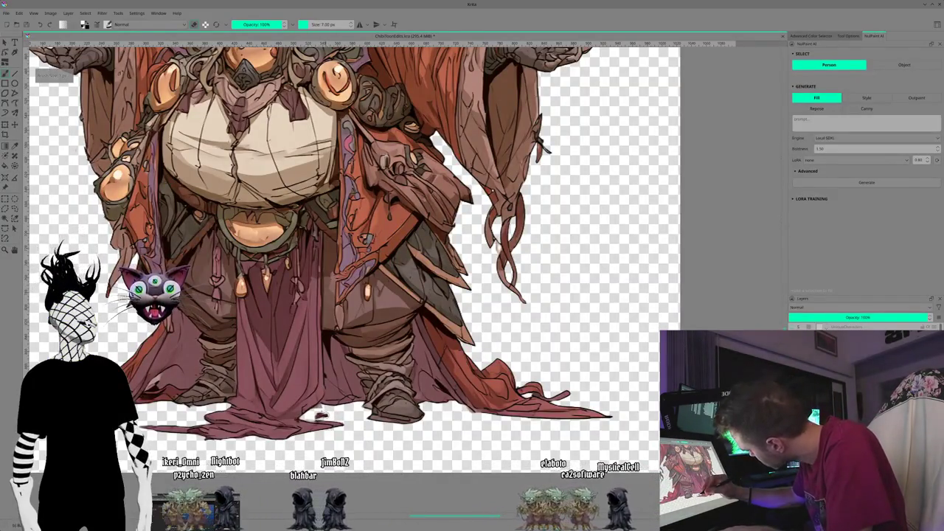
pyautogui.press(']')
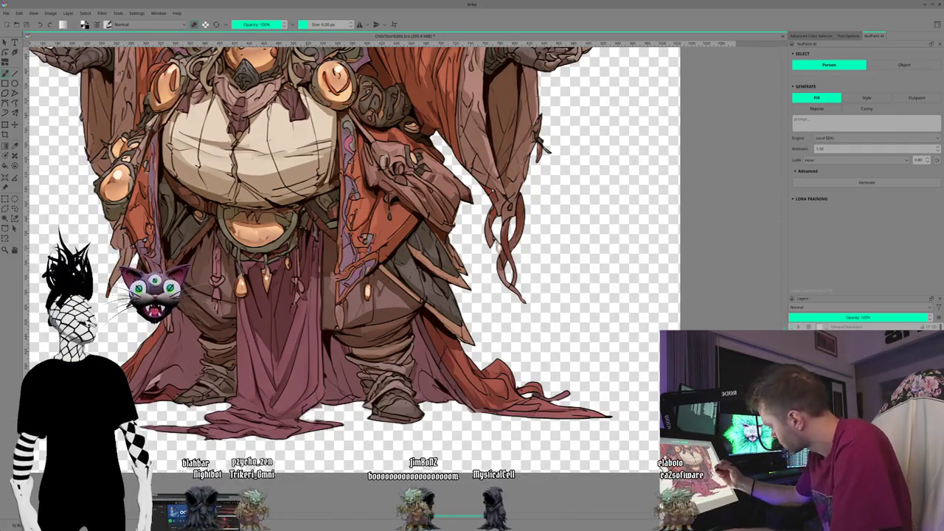
# - Scroll around the finished wizard to inspect its cleaned-up edges
pyautogui.scroll(1, 354, 243)
pyautogui.scroll(-2, 354, 280)
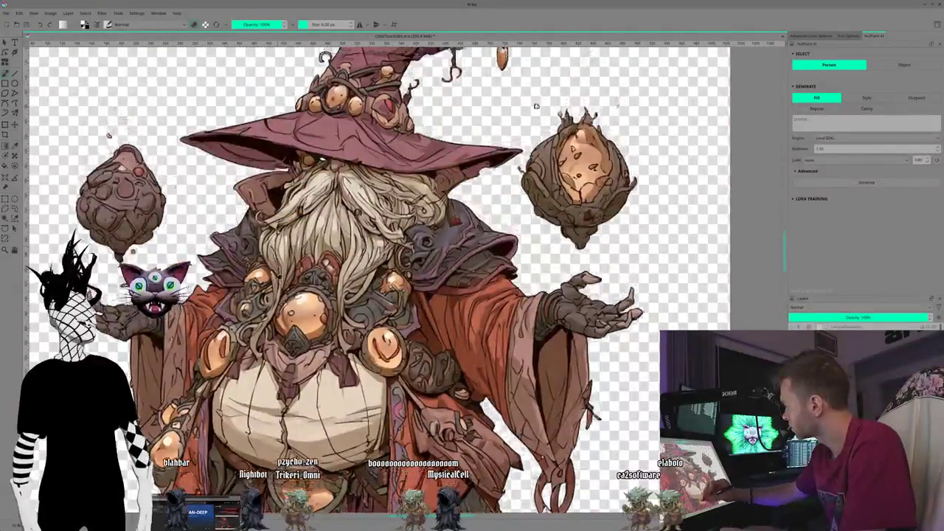
pyautogui.scroll(2, 354, 280)
pyautogui.scroll(1, 354, 280)
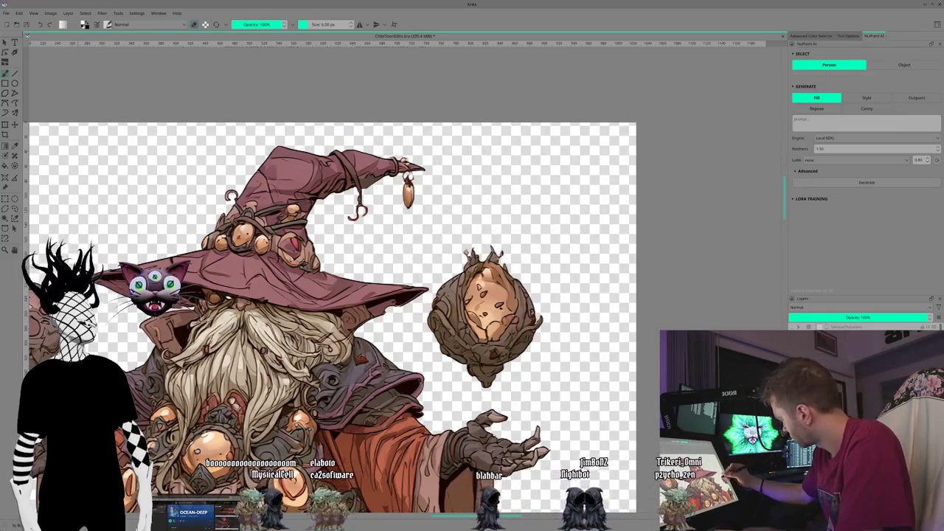
pyautogui.hscroll(-2, 332, 317)
pyautogui.hscroll(-2, 332, 317)
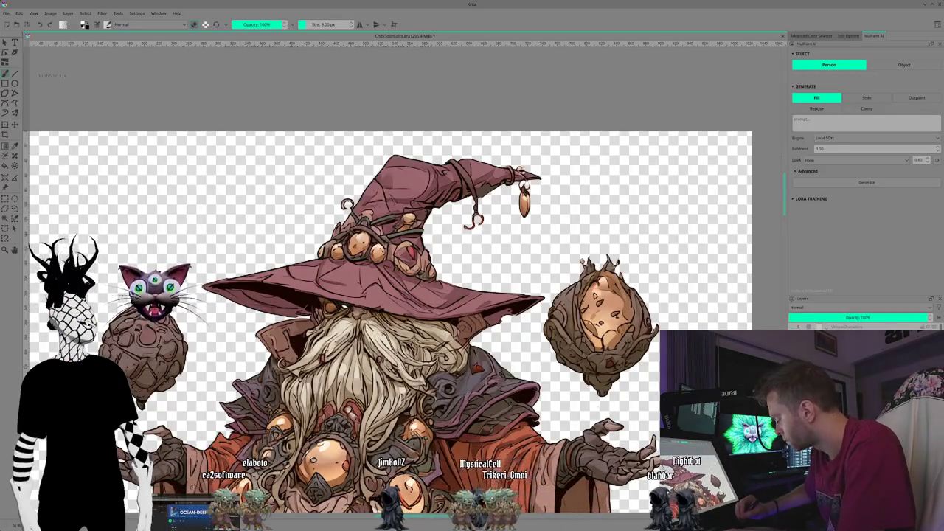
pyautogui.scroll(4, 406, 295)
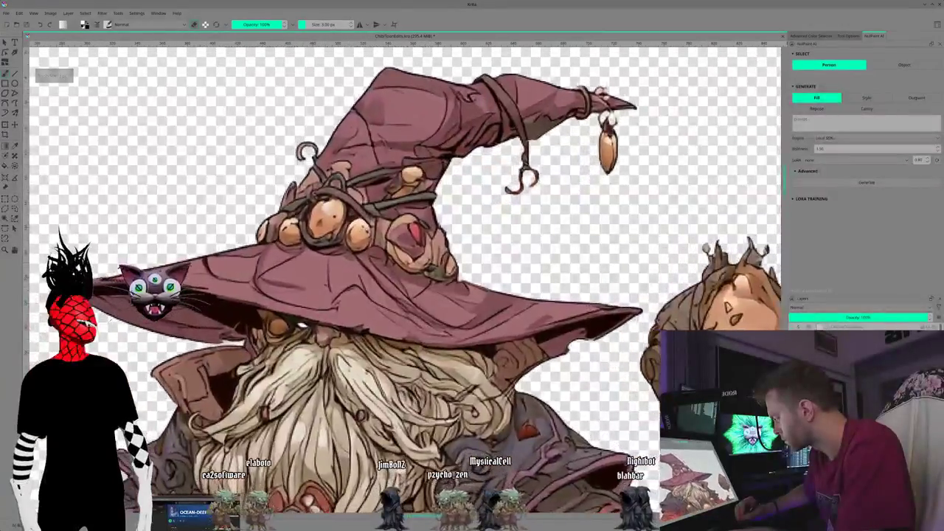
pyautogui.scroll(-1, 405, 295)
pyautogui.scroll(-2, 391, 295)
pyautogui.scroll(-2, 391, 295)
pyautogui.scroll(-2, 391, 295)
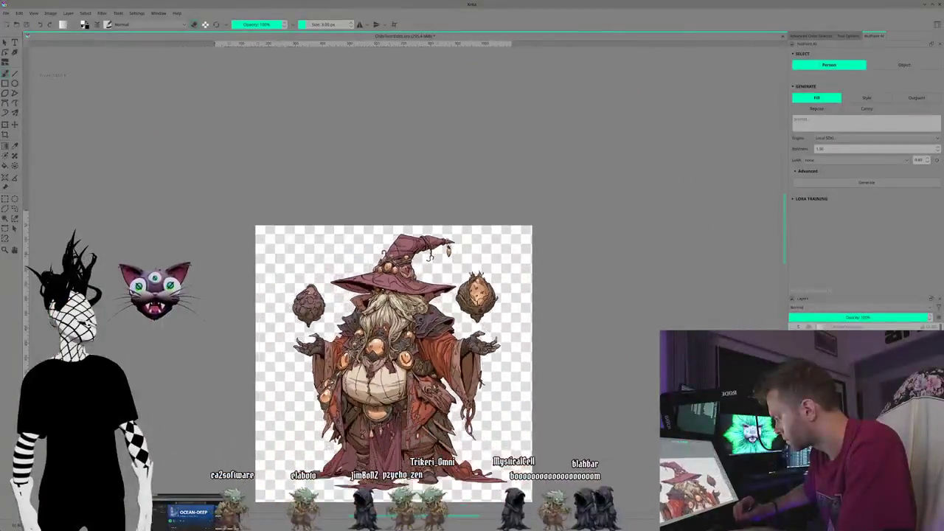
pyautogui.scroll(1, 391, 295)
pyautogui.scroll(2, 391, 332)
pyautogui.scroll(-1, 390, 332)
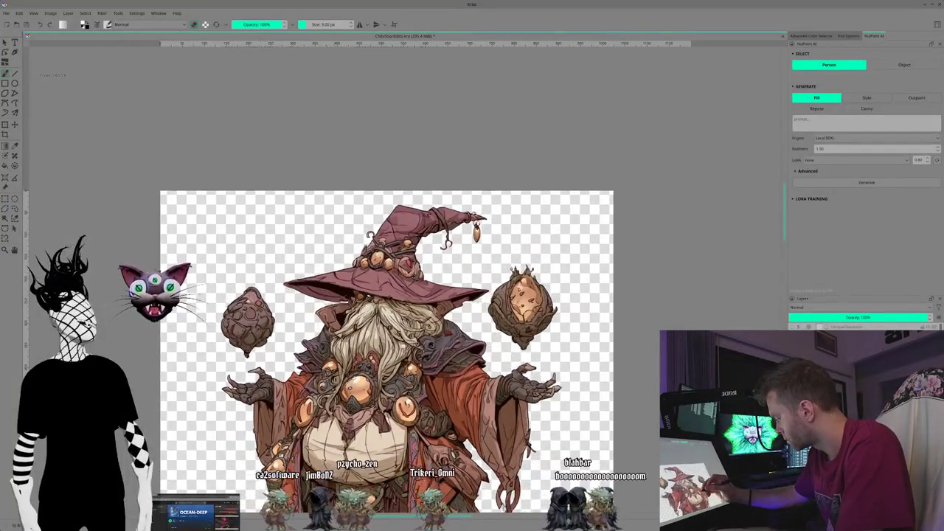
pyautogui.scroll(-3, 383, 332)
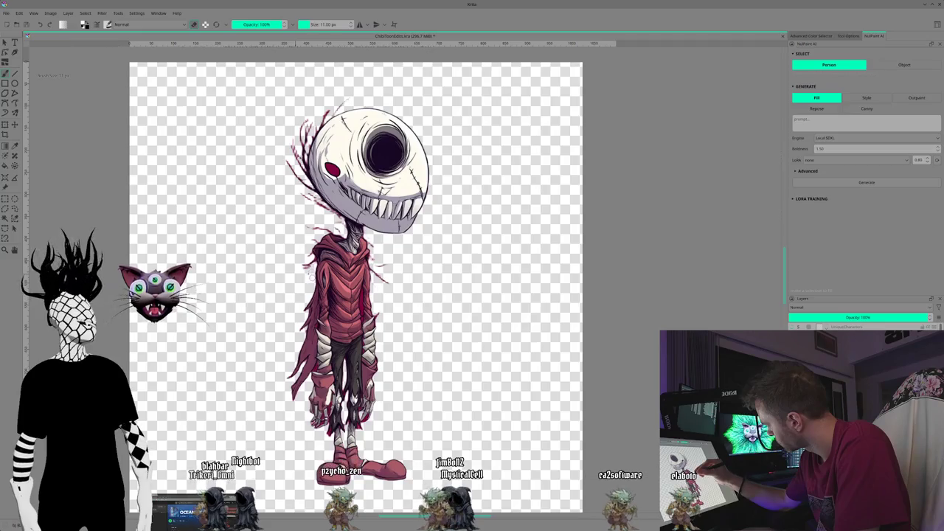
# - Set the eraser brush to 22 px and erase stray hair strands above the skull
pyautogui.press(']')
pyautogui.press('[')
pyautogui.press('[')
pyautogui.press('[')
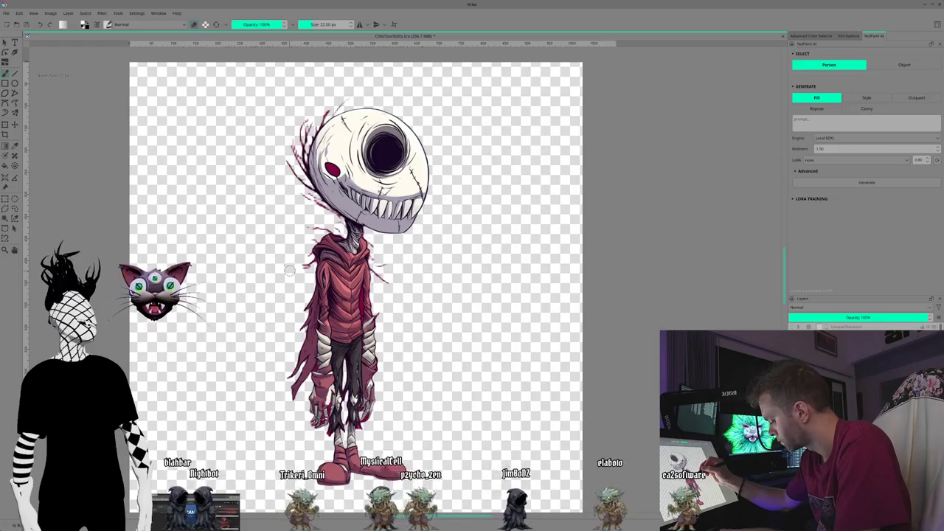
pyautogui.scroll(3, 289, 270)
pyautogui.scroll(2, 289, 271)
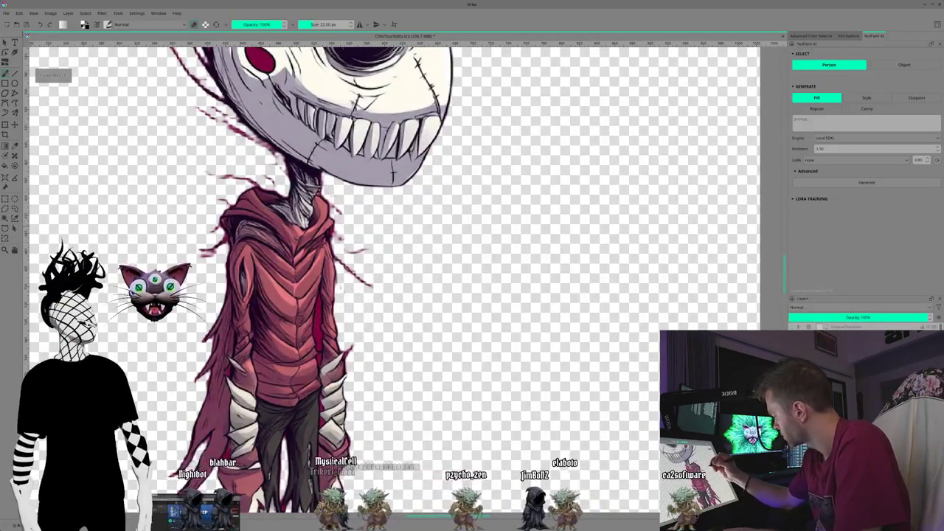
pyautogui.moveTo(187, 94); pyautogui.dragTo(228, 241)
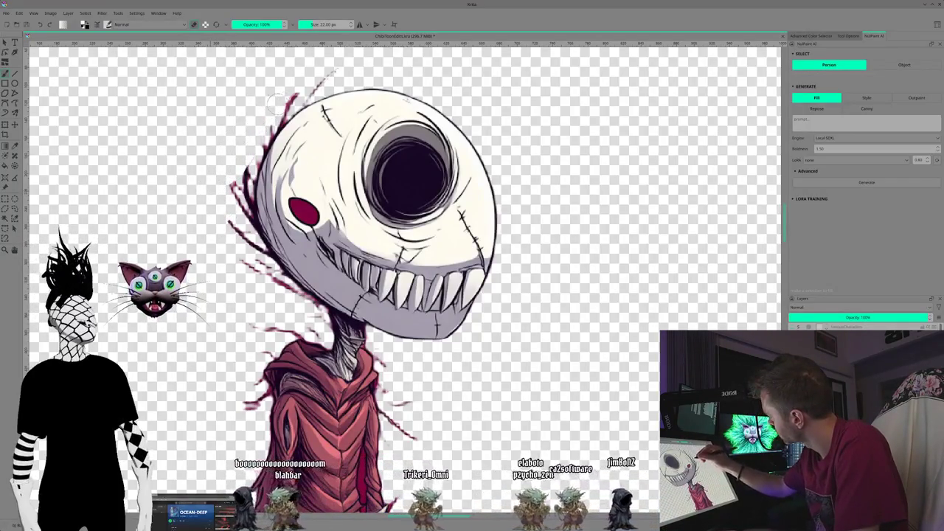
pyautogui.moveTo(248, 138); pyautogui.dragTo(316, 80)
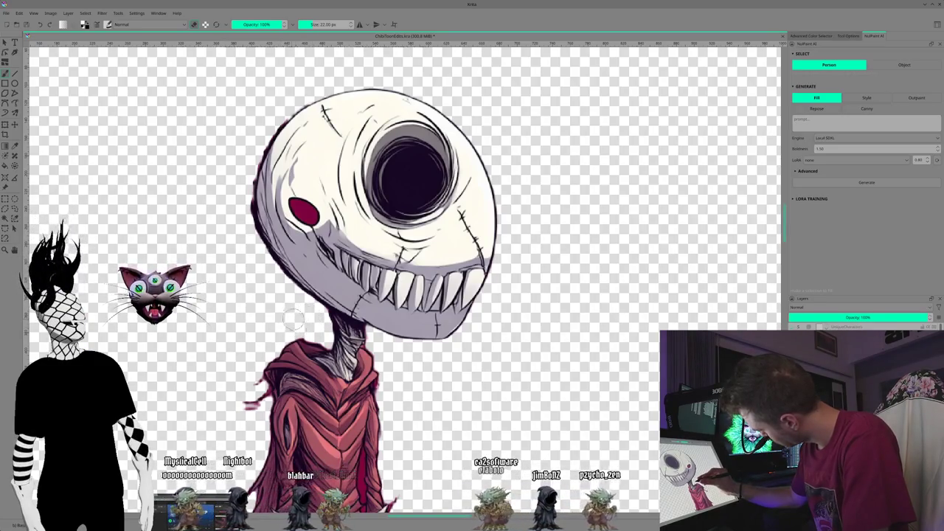
# - Scroll down the creature to its legs, then back up to frame the skull
pyautogui.scroll(-5, 262, 322)
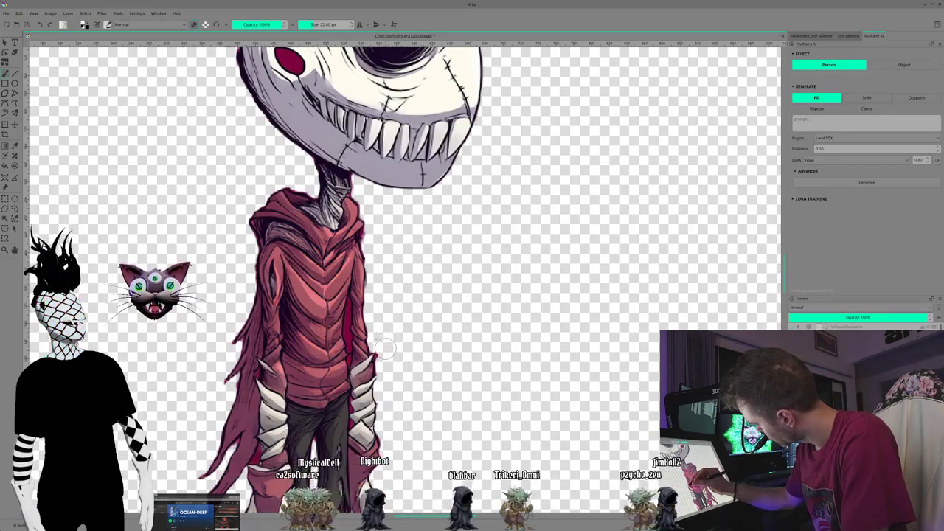
pyautogui.scroll(-2, 402, 412)
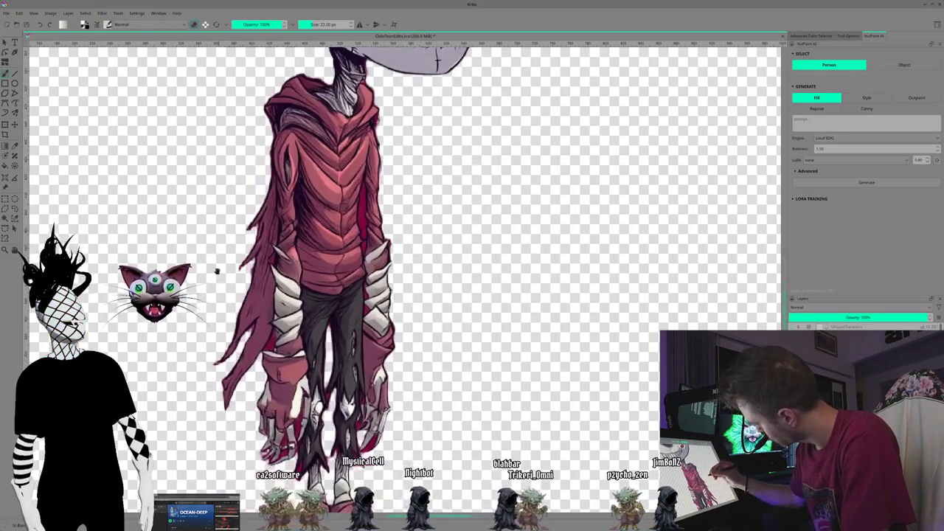
pyautogui.scroll(-2, 332, 369)
pyautogui.scroll(-1, 238, 316)
pyautogui.scroll(-2, 238, 316)
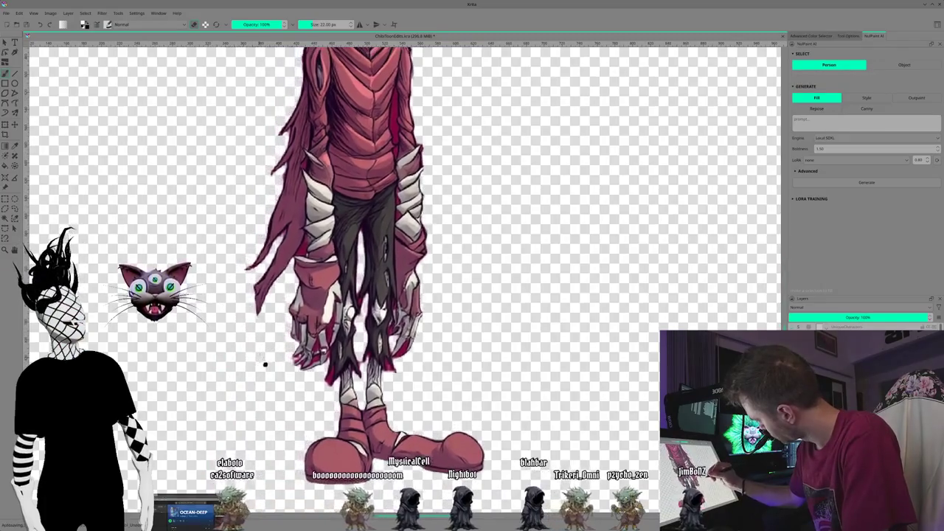
pyautogui.scroll(-1, 263, 362)
pyautogui.moveTo(284, 403); pyautogui.dragTo(277, 413)
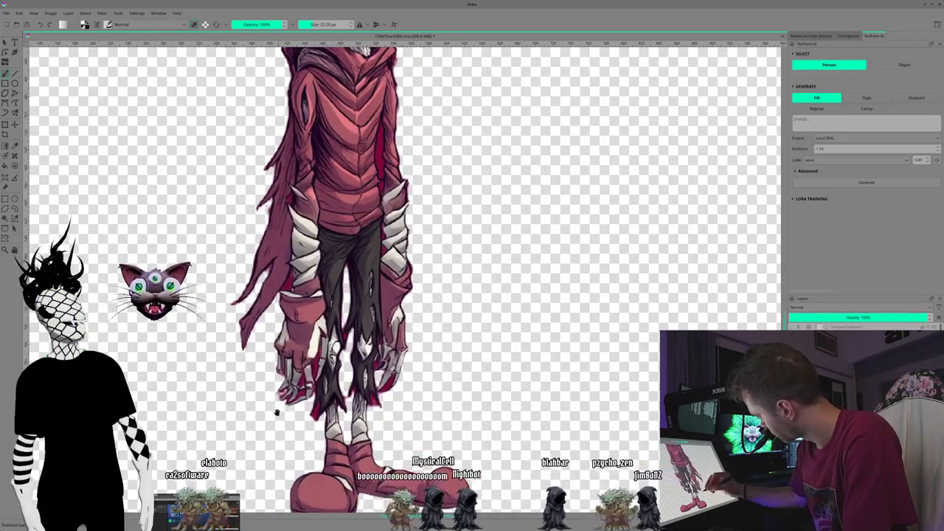
pyautogui.scroll(3, 273, 421)
pyautogui.scroll(3, 243, 253)
pyautogui.scroll(3, 243, 250)
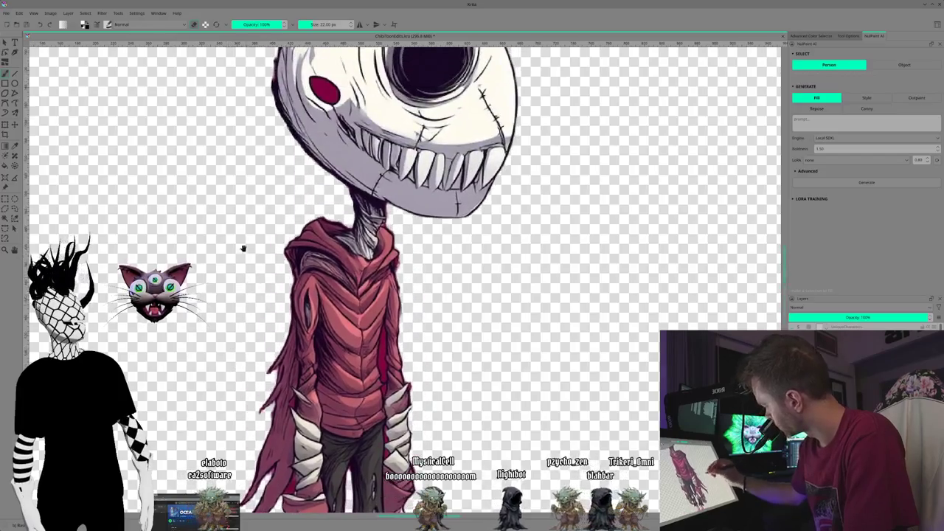
pyautogui.scroll(2, 238, 252)
pyautogui.moveTo(238, 252); pyautogui.dragTo(221, 282)
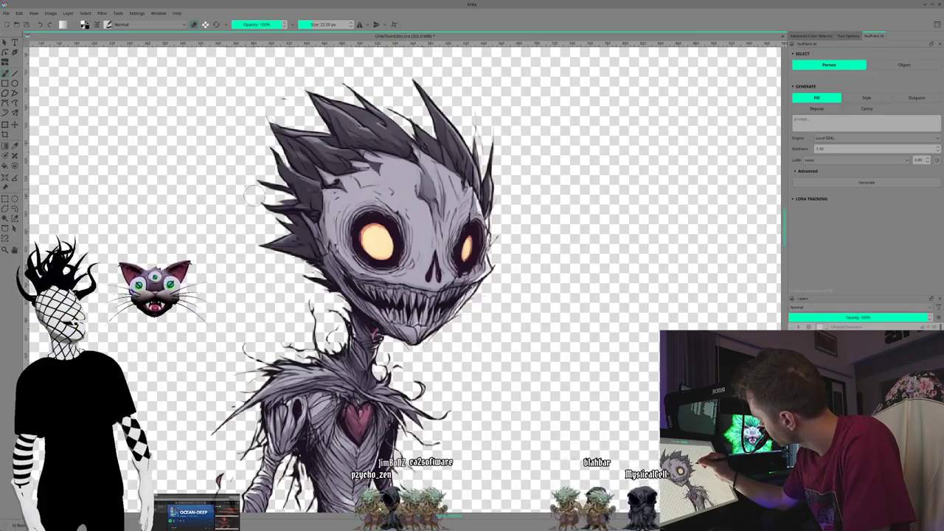
# - Pan from the grey creature's head down its torso and clawed hands to its legs
pyautogui.moveTo(231, 193); pyautogui.dragTo(233, 230)
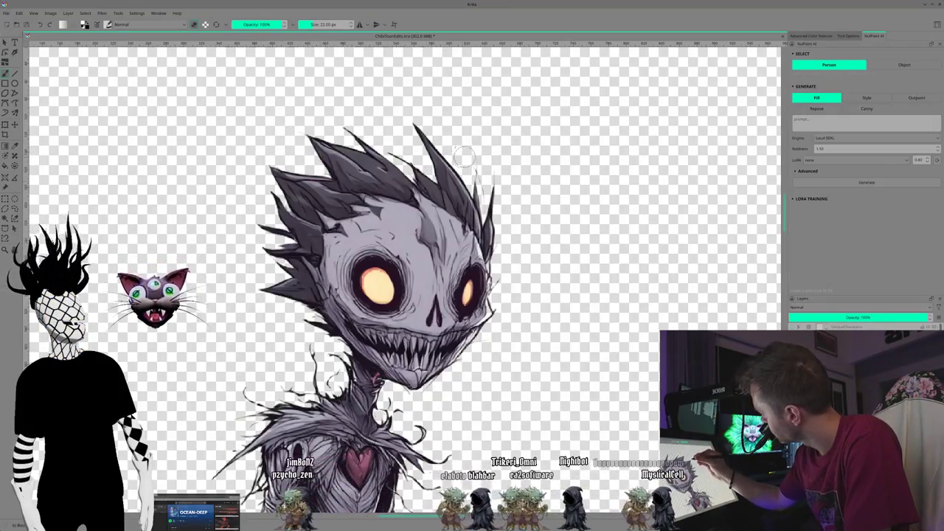
pyautogui.scroll(-2, 267, 316)
pyautogui.scroll(-1, 251, 303)
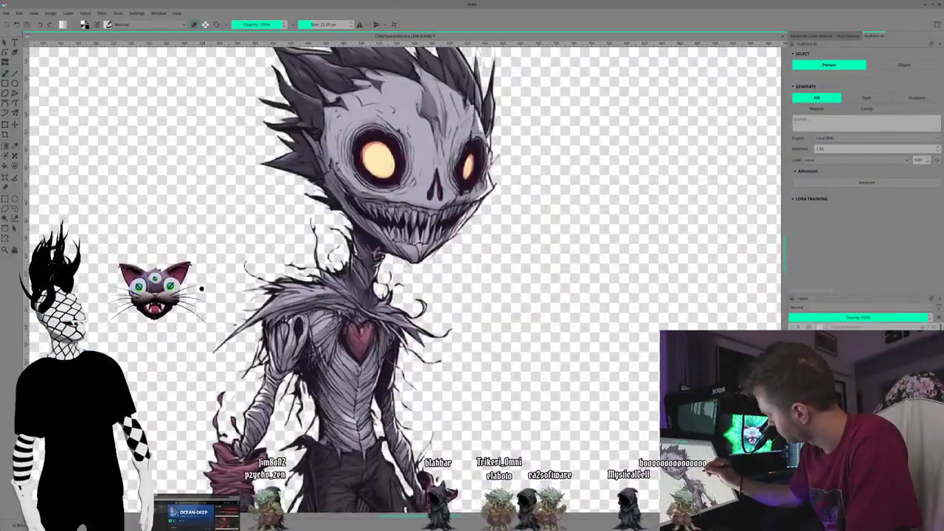
pyautogui.scroll(-2, 214, 281)
pyautogui.scroll(-1, 207, 276)
pyautogui.scroll(-1, 203, 251)
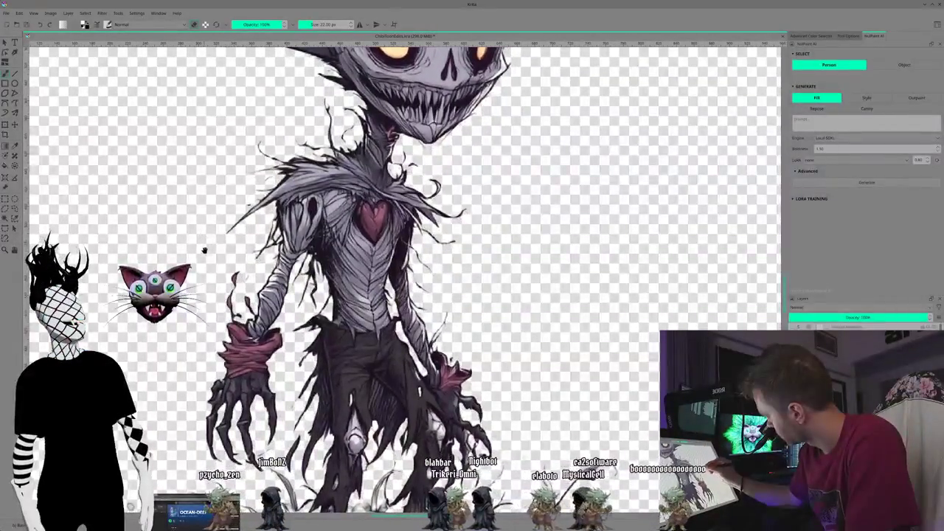
pyautogui.scroll(-2, 191, 201)
pyautogui.moveTo(190, 201); pyautogui.dragTo(285, 142)
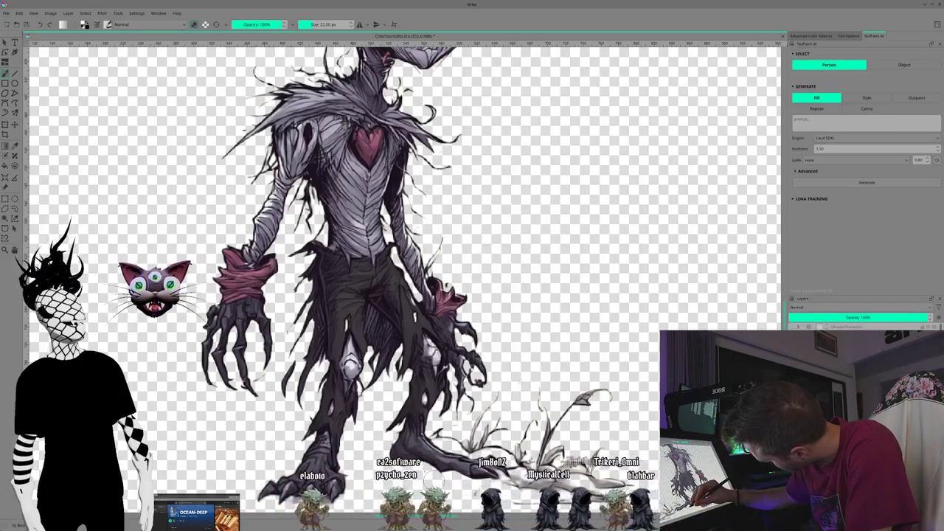
# - Erase the grey grass sketch strokes and blades around the creature's right foot
pyautogui.moveTo(463, 494); pyautogui.dragTo(355, 457)
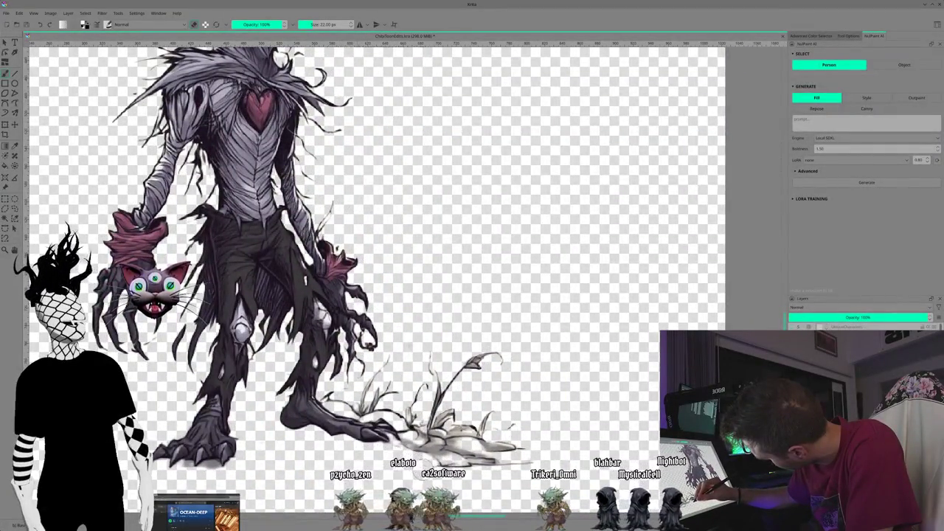
pyautogui.moveTo(516, 442); pyautogui.dragTo(465, 435)
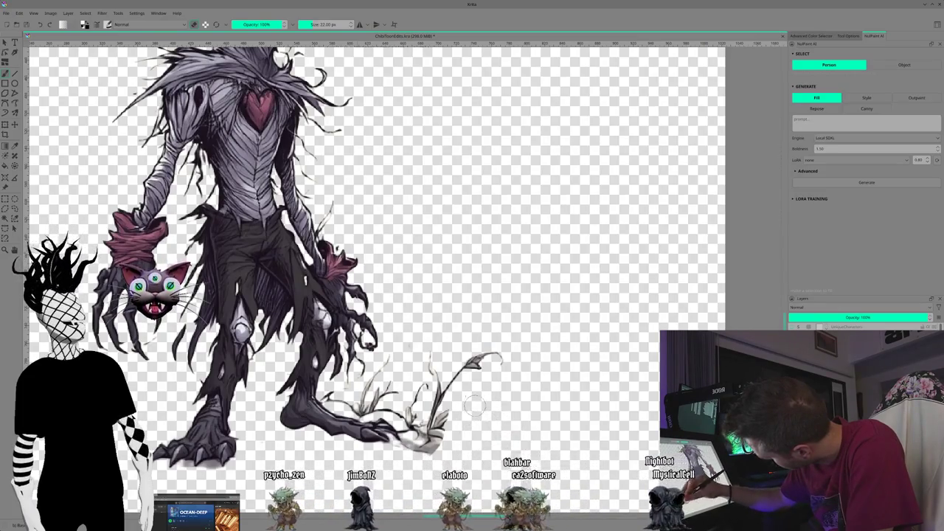
pyautogui.moveTo(455, 381); pyautogui.dragTo(433, 440)
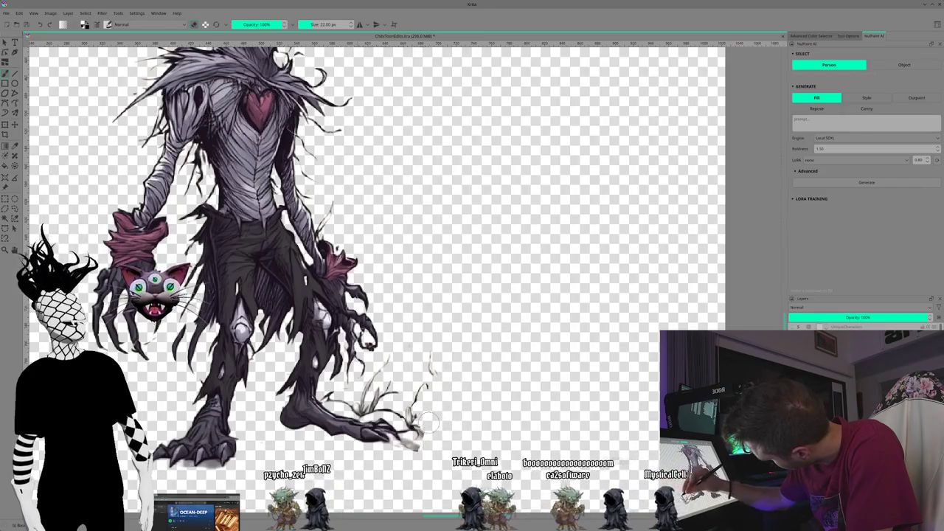
pyautogui.moveTo(373, 378); pyautogui.dragTo(395, 391)
pyautogui.hotkey('ctrl', 'z')
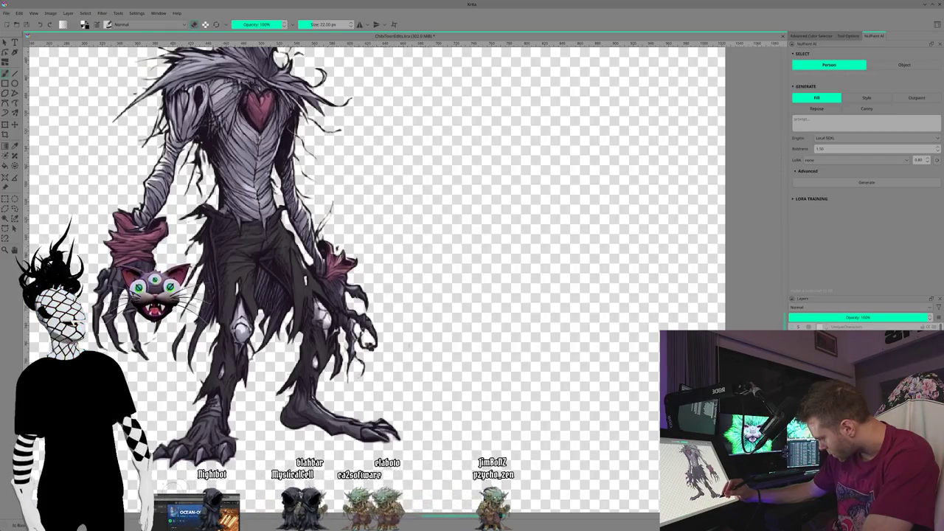
pyautogui.moveTo(368, 221); pyautogui.dragTo(345, 232)
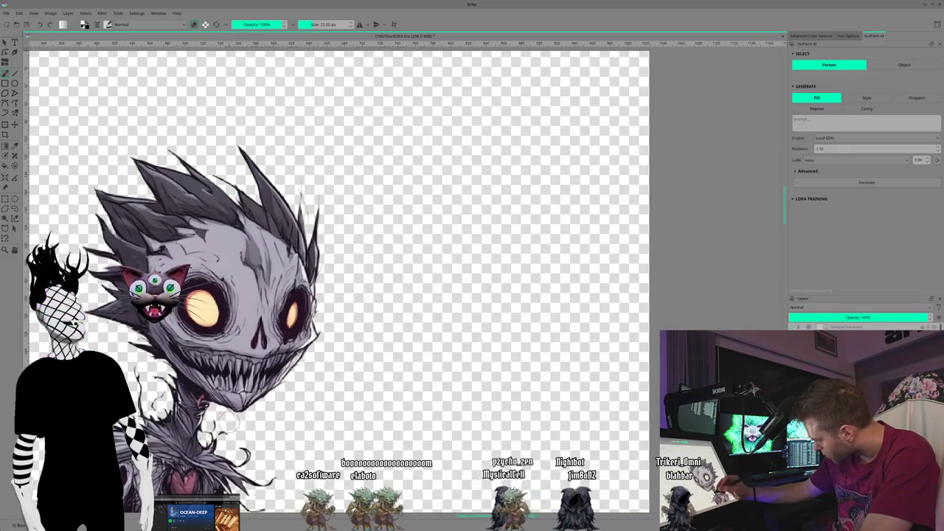
# - Reset the view upright, shrink the brush to 1 px for head details, then zoom out
pyautogui.moveTo(222, 332); pyautogui.dragTo(220, 441)
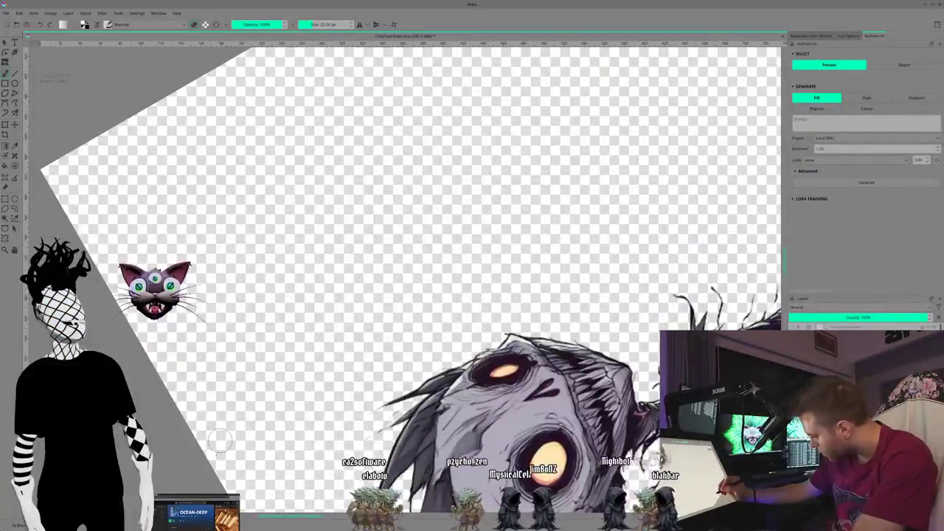
pyautogui.press('5')
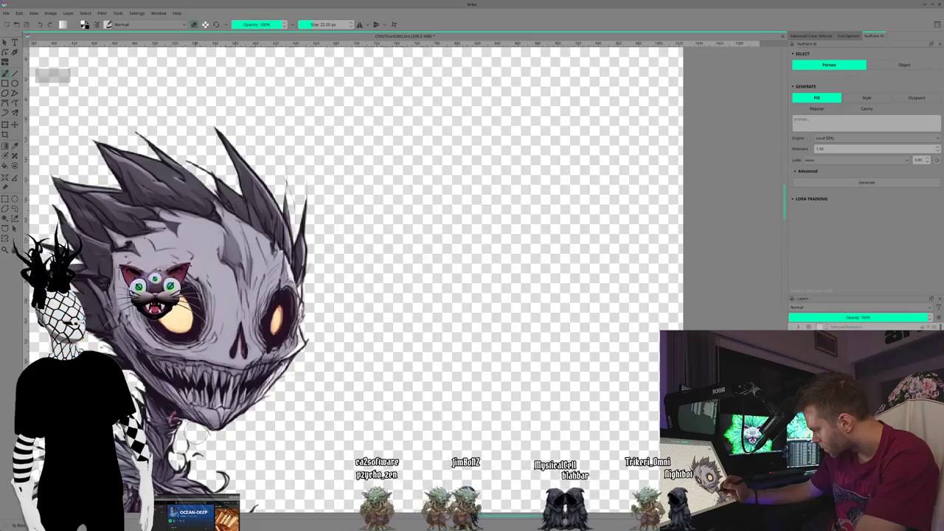
pyautogui.press('[')
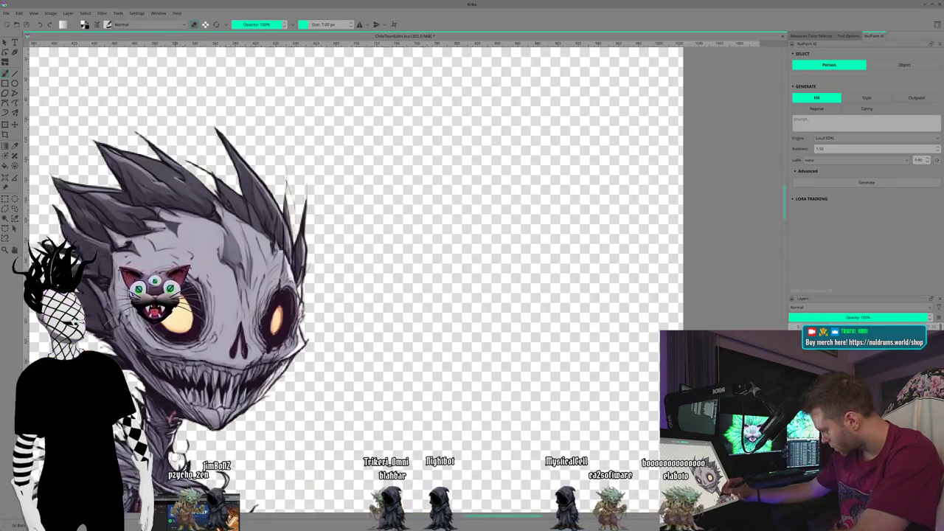
pyautogui.press(']')
pyautogui.press(']')
pyautogui.press(']')
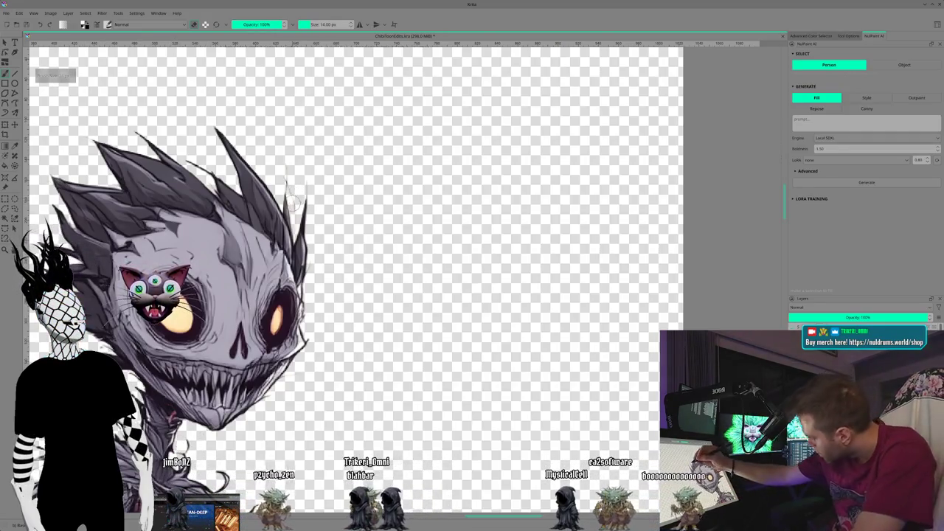
pyautogui.press('[')
pyautogui.press('[')
pyautogui.press('[')
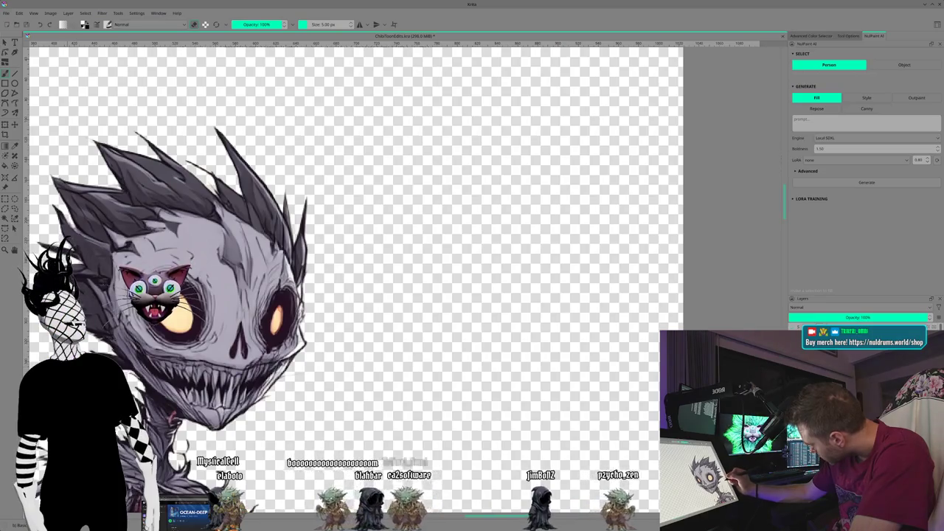
pyautogui.press('[')
pyautogui.press('[')
pyautogui.press('[')
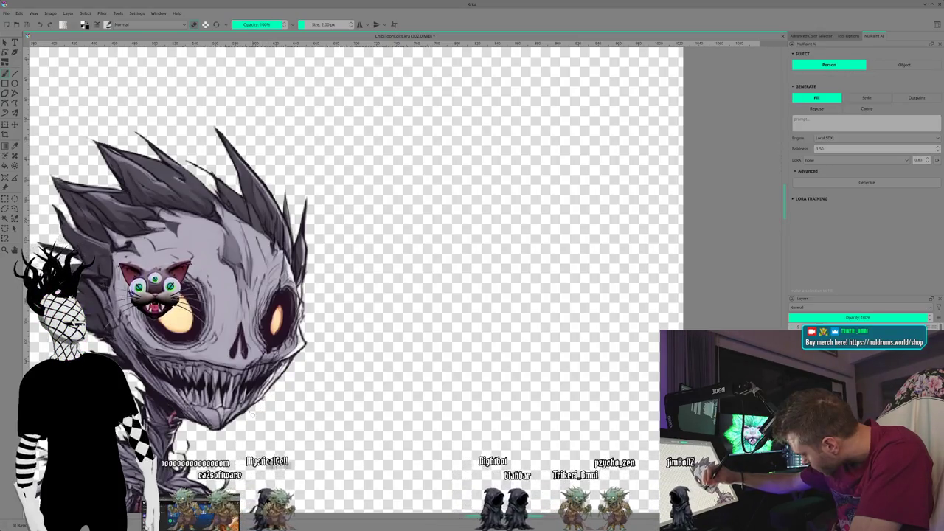
pyautogui.press('[')
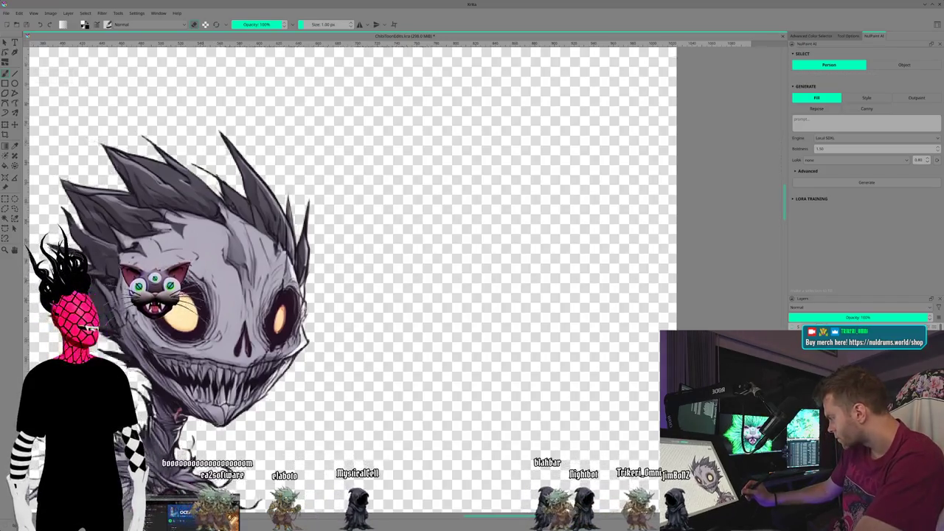
pyautogui.press('-')
pyautogui.press('-')
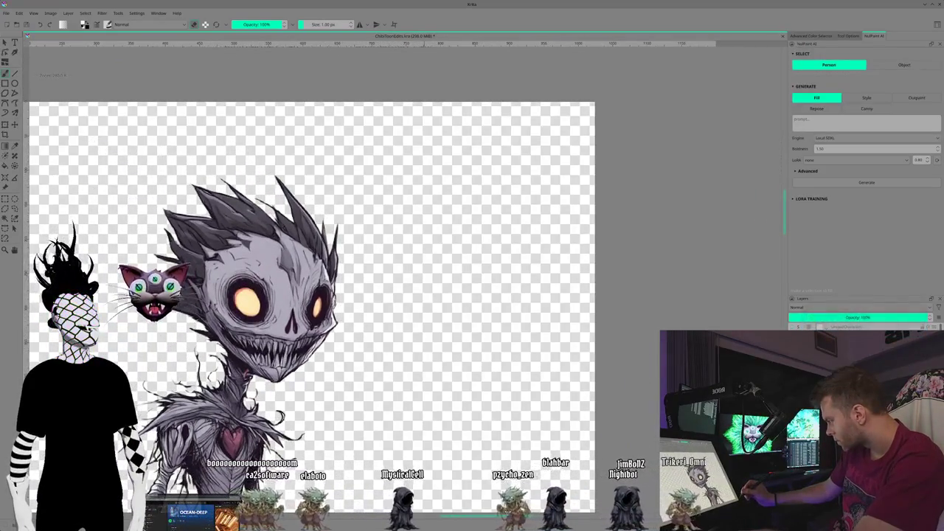
pyautogui.moveTo(109, 410); pyautogui.dragTo(163, 201)
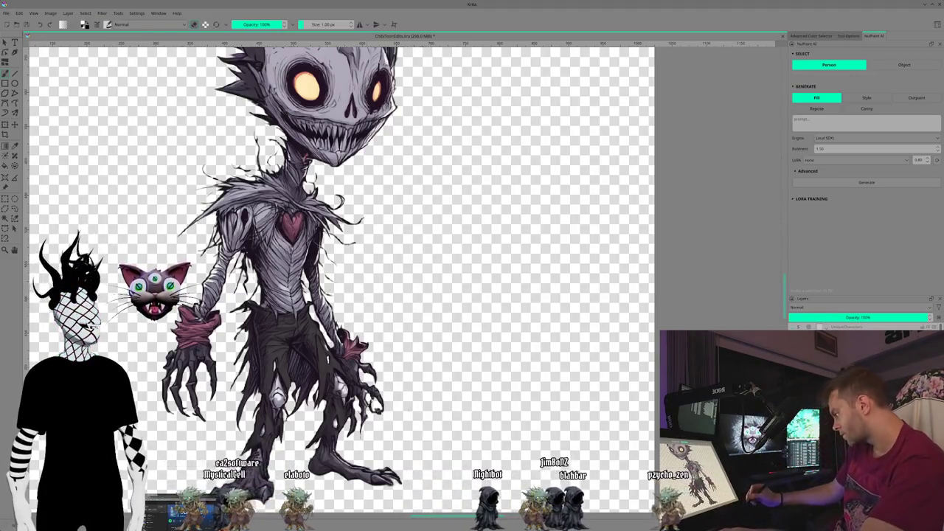
# - Zoom slightly to show the grey creature's whole body, head to clawed feet
pyautogui.scroll(1, 339, 276)
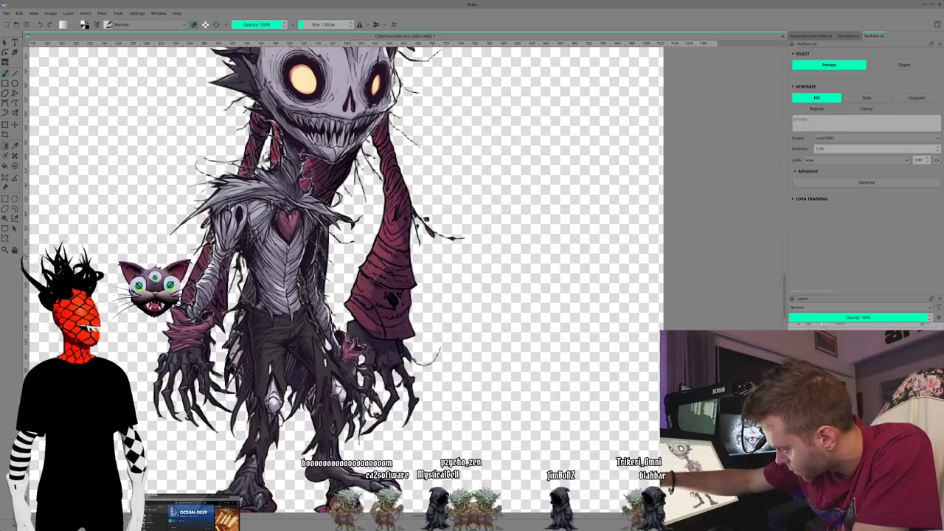
# - Switch to the red-sweater creature and erase the stray strands beside its right arm
pyautogui.press('+')
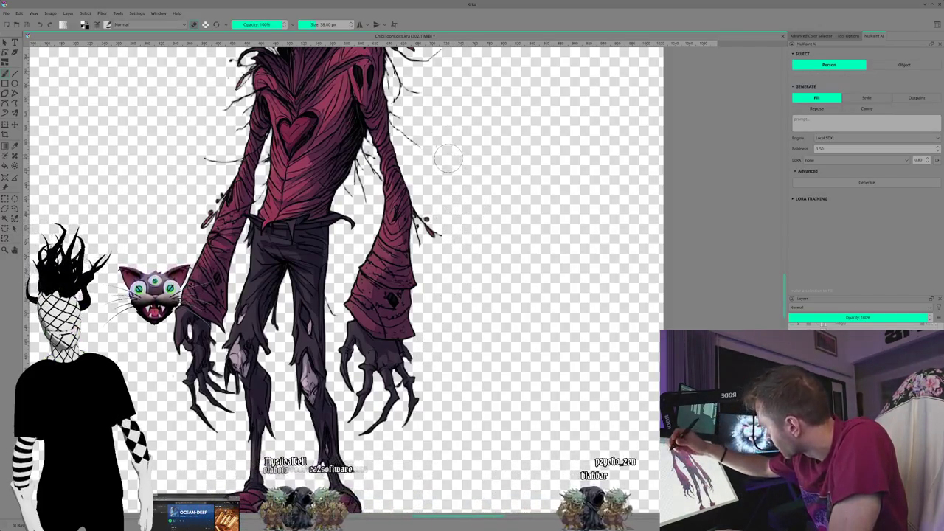
pyautogui.moveTo(439, 229); pyautogui.dragTo(429, 209)
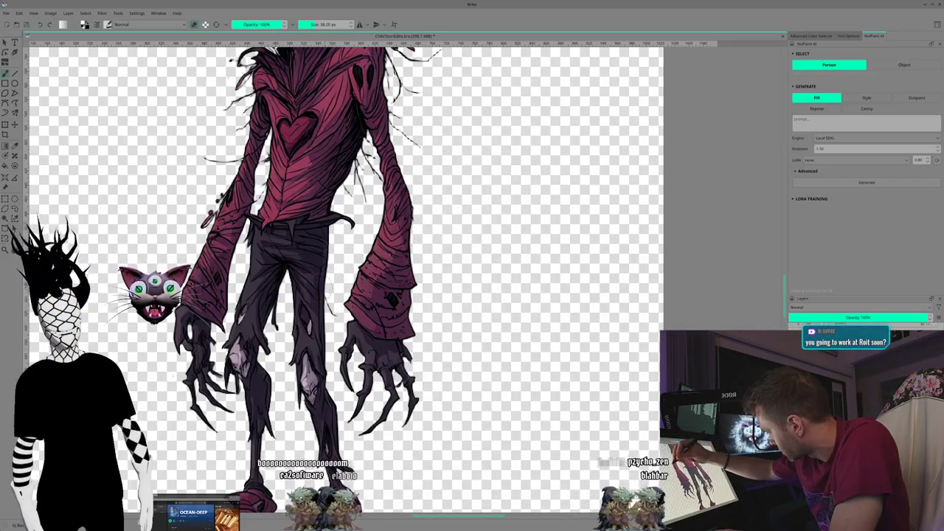
pyautogui.scroll(1, 147, 262)
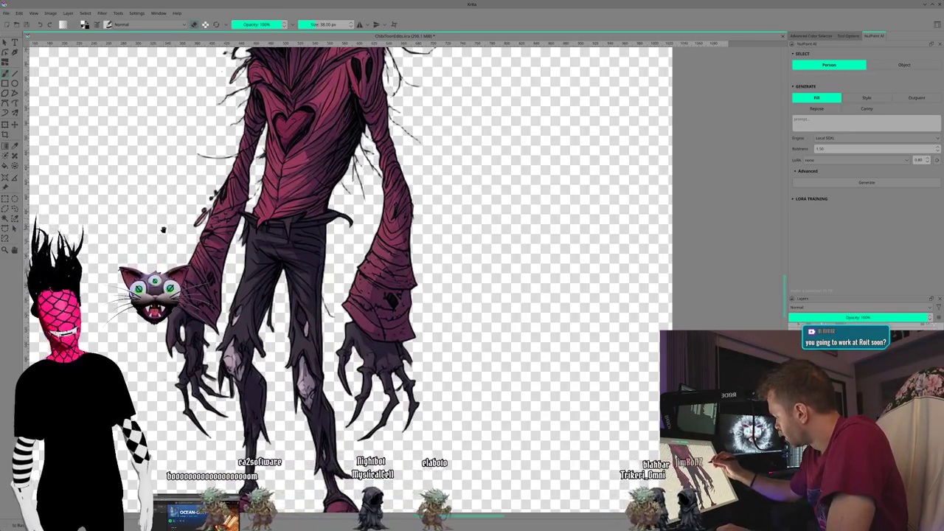
pyautogui.scroll(5, 295, 288)
# - Set the brush to 5 px, then enlarge and recentre the pink-eyed creature in view
pyautogui.scroll(-1, 171, 361)
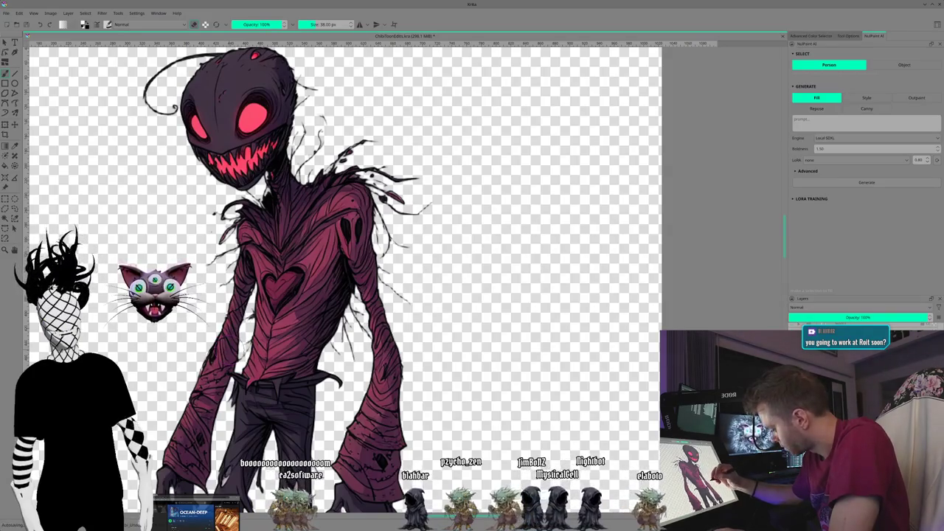
pyautogui.press('[')
pyautogui.press('[')
pyautogui.press('[')
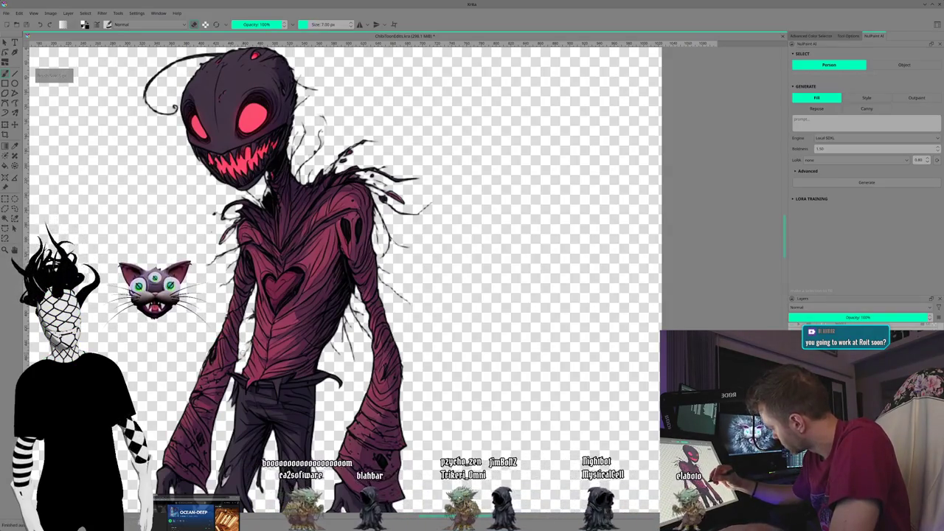
pyautogui.press(']')
pyautogui.press(']')
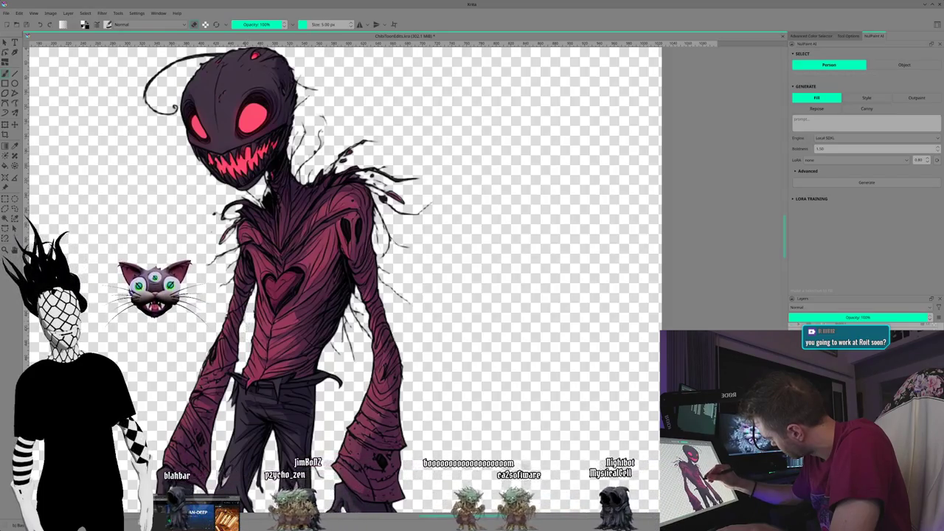
pyautogui.hotkey('ctrl', 'z')
pyautogui.moveTo(177, 269); pyautogui.dragTo(203, 328)
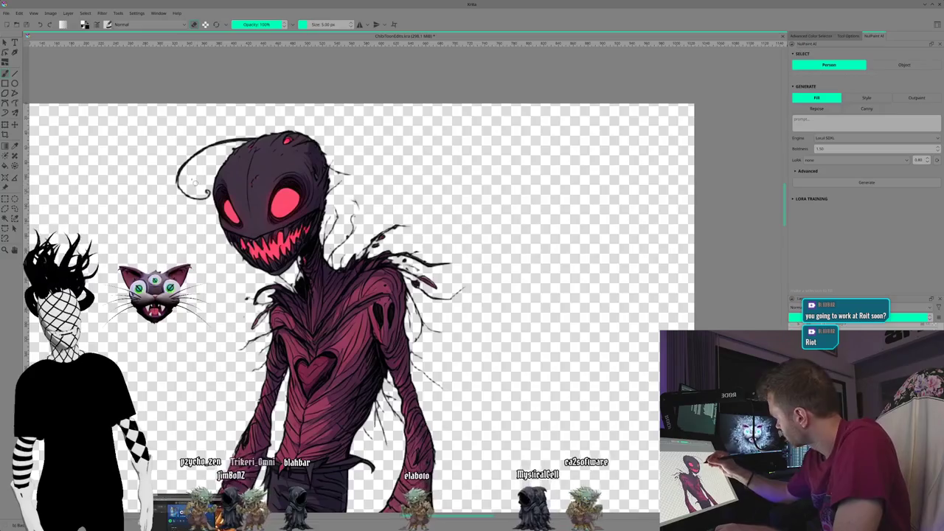
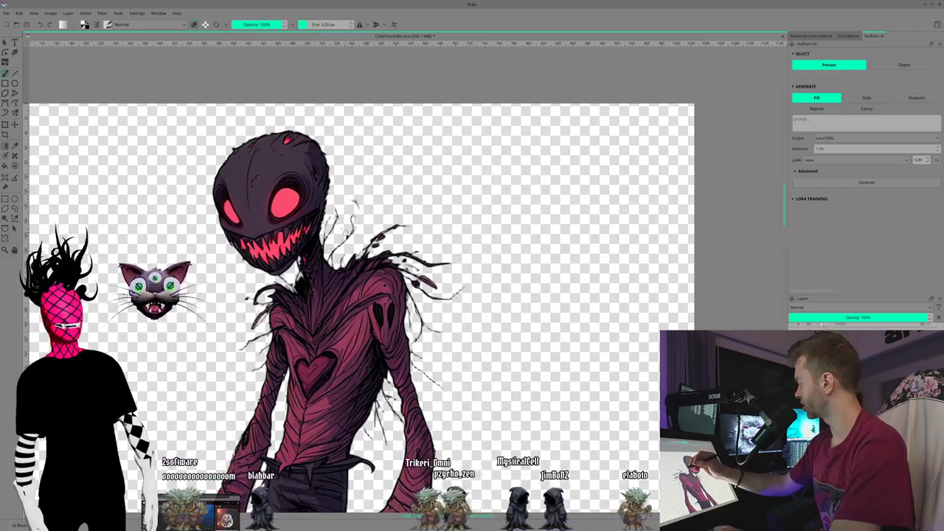
# - Zoom in on the grinning creature's head and enlarge the eraser brush to 12 px
pyautogui.scroll(1, 369, 295)
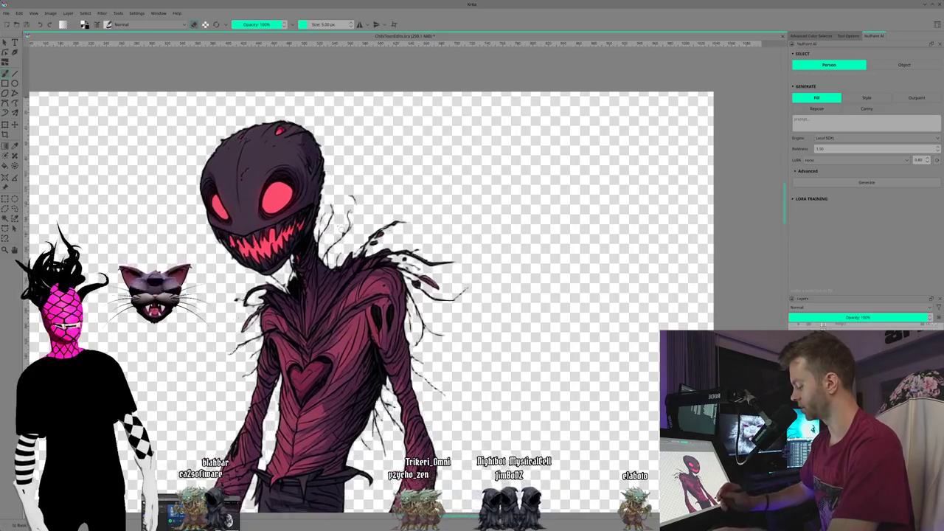
pyautogui.scroll(1, 393, 299)
pyautogui.scroll(1, 393, 298)
pyautogui.scroll(1, 392, 298)
pyautogui.scroll(1, 393, 298)
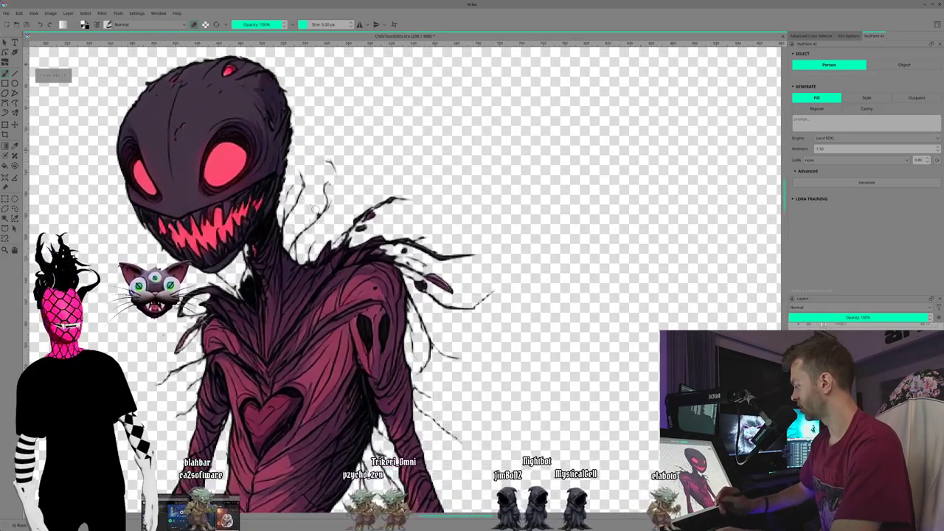
pyautogui.scroll(1, 336, 236)
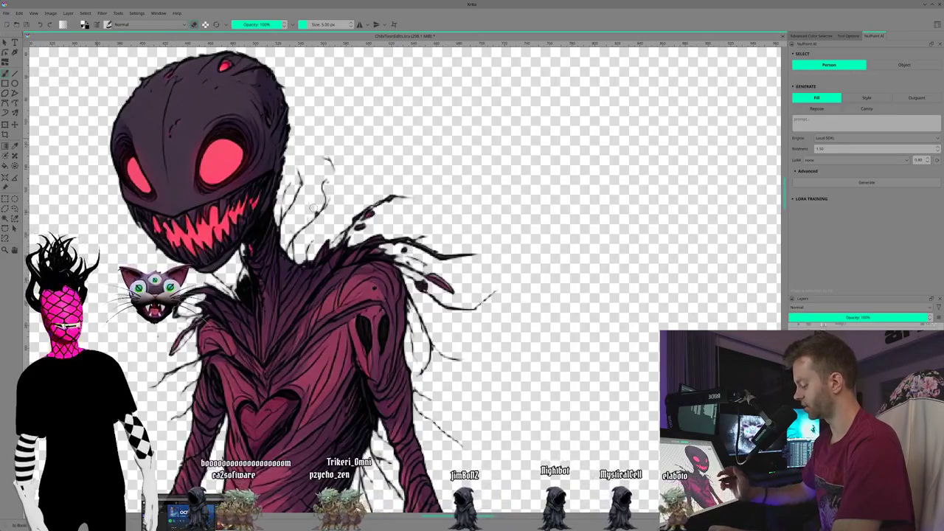
pyautogui.scroll(1, 310, 287)
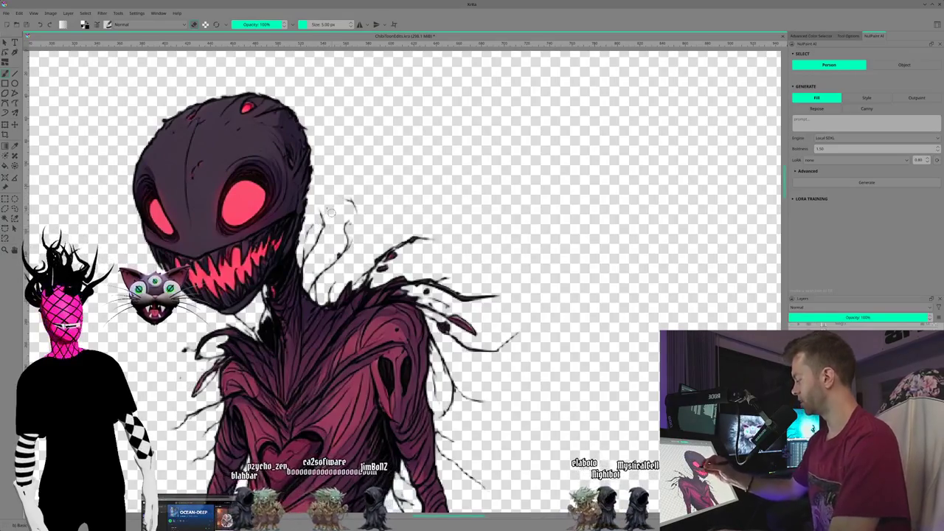
pyautogui.press(']')
pyautogui.press(']')
pyautogui.press(']')
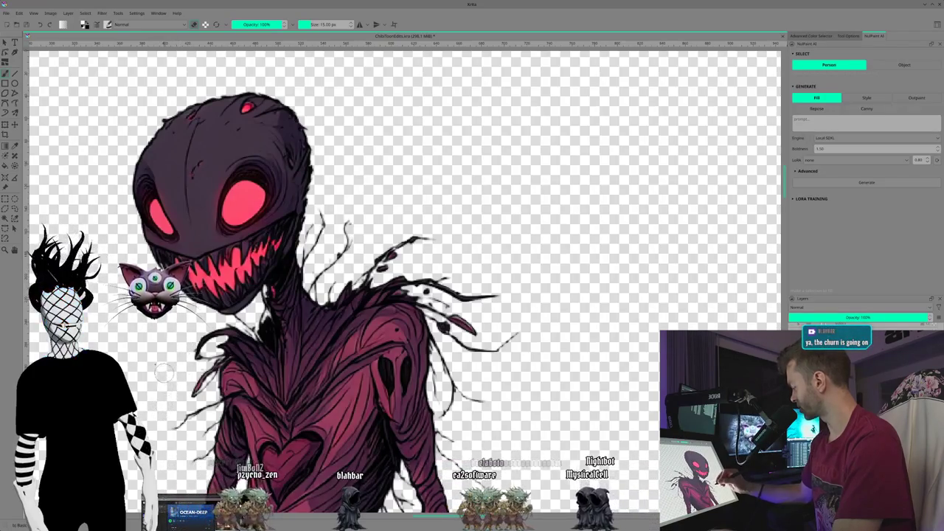
# - Pan down from the creature's shoulders across its torso to the legs and claws
pyautogui.moveTo(359, 216); pyautogui.dragTo(315, 187)
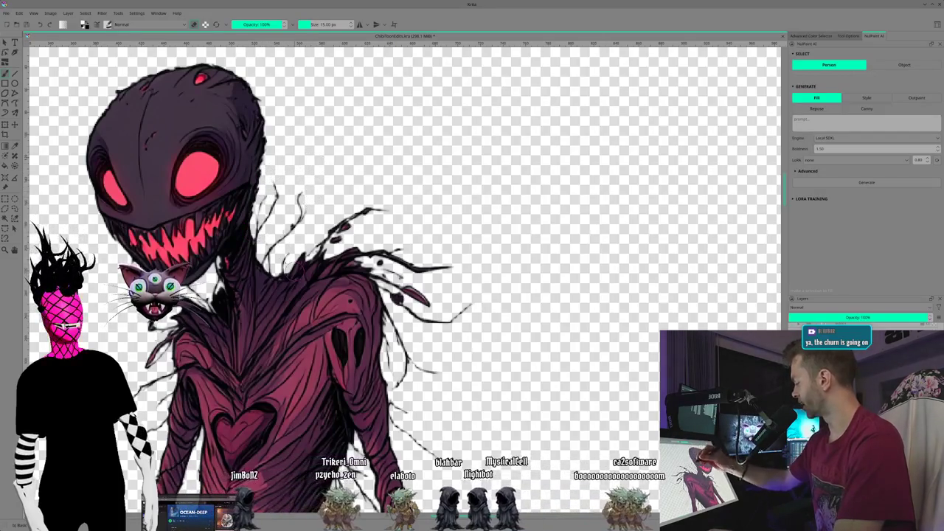
pyautogui.moveTo(368, 258); pyautogui.dragTo(350, 230)
pyautogui.moveTo(368, 295)
pyautogui.mouseDown()
pyautogui.moveTo(346, 192)
pyautogui.moveTo(326, 191)
pyautogui.moveTo(321, 243)
pyautogui.mouseUp()
pyautogui.moveTo(272, 434); pyautogui.dragTo(284, 352)
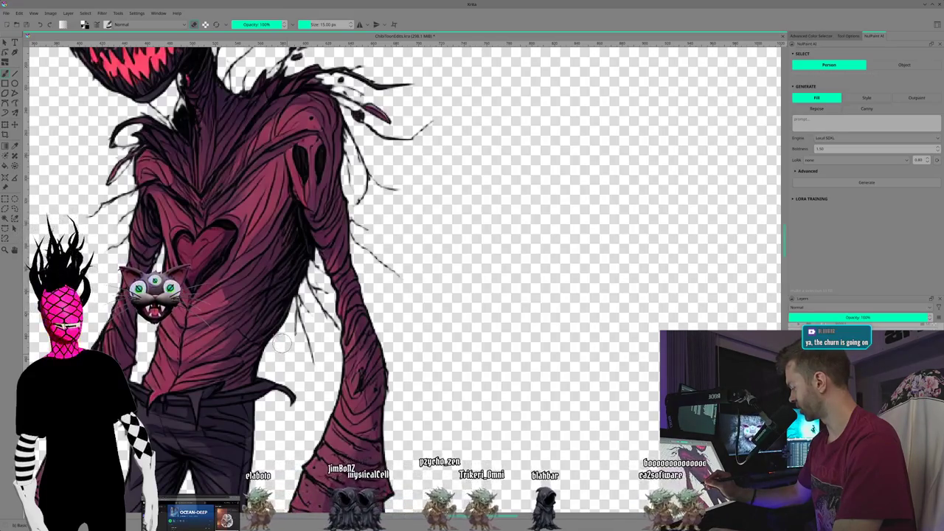
pyautogui.moveTo(236, 369)
pyautogui.mouseDown()
pyautogui.moveTo(258, 325)
pyautogui.moveTo(265, 273)
pyautogui.mouseUp()
pyautogui.moveTo(255, 419)
pyautogui.mouseDown()
pyautogui.moveTo(254, 308)
pyautogui.moveTo(261, 354)
pyautogui.mouseUp()
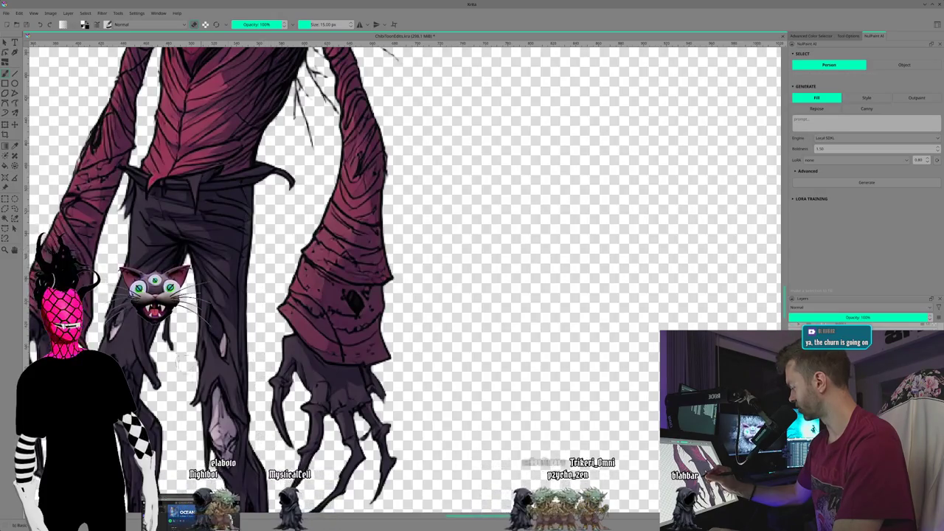
pyautogui.scroll(-5, 221, 428)
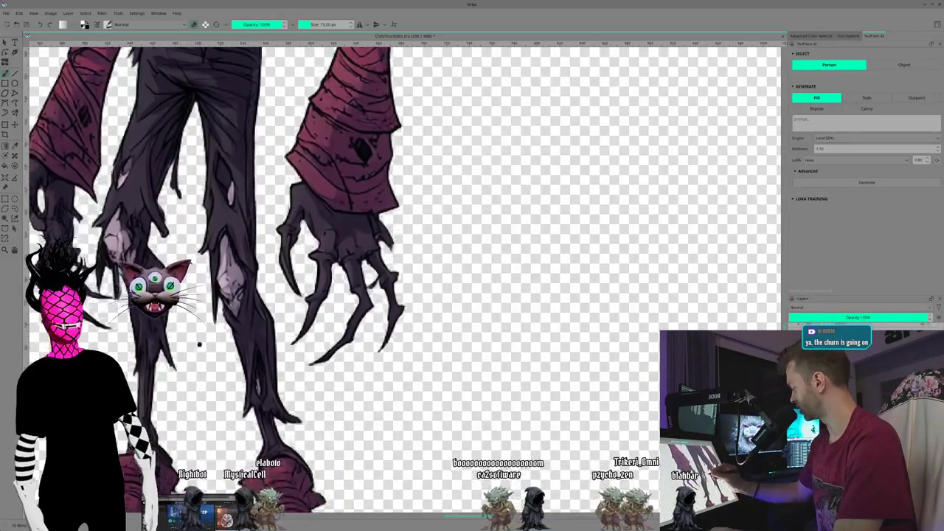
# - Frame the creature's feet and shrink the eraser brush from 15 px down to 3 px
pyautogui.moveTo(238, 403); pyautogui.dragTo(220, 323)
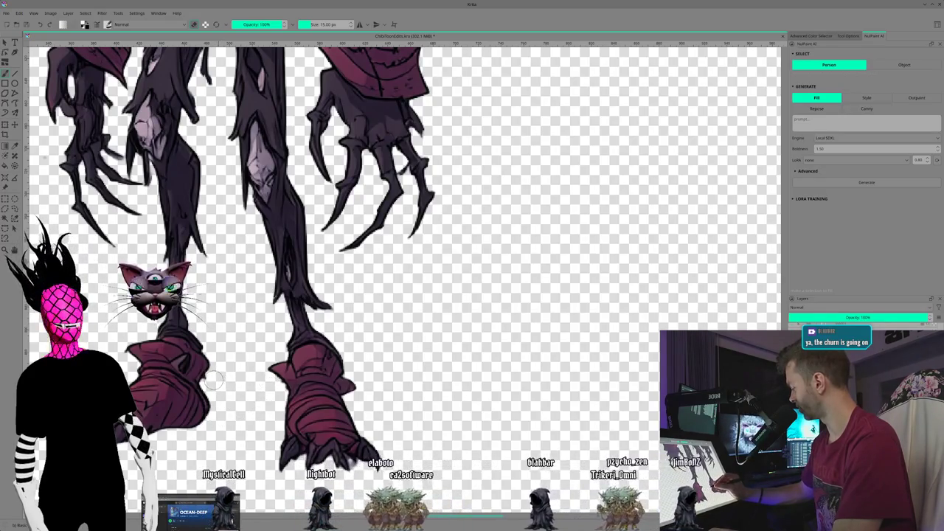
pyautogui.moveTo(249, 449)
pyautogui.mouseDown()
pyautogui.moveTo(261, 390)
pyautogui.moveTo(227, 400)
pyautogui.moveTo(231, 410)
pyautogui.mouseUp()
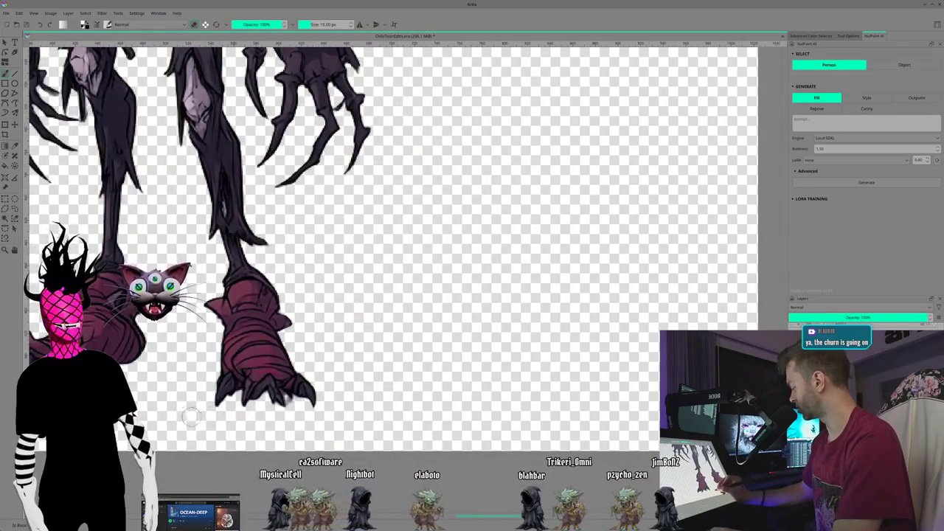
pyautogui.moveTo(292, 412)
pyautogui.mouseDown()
pyautogui.moveTo(269, 408)
pyautogui.moveTo(271, 383)
pyautogui.mouseUp()
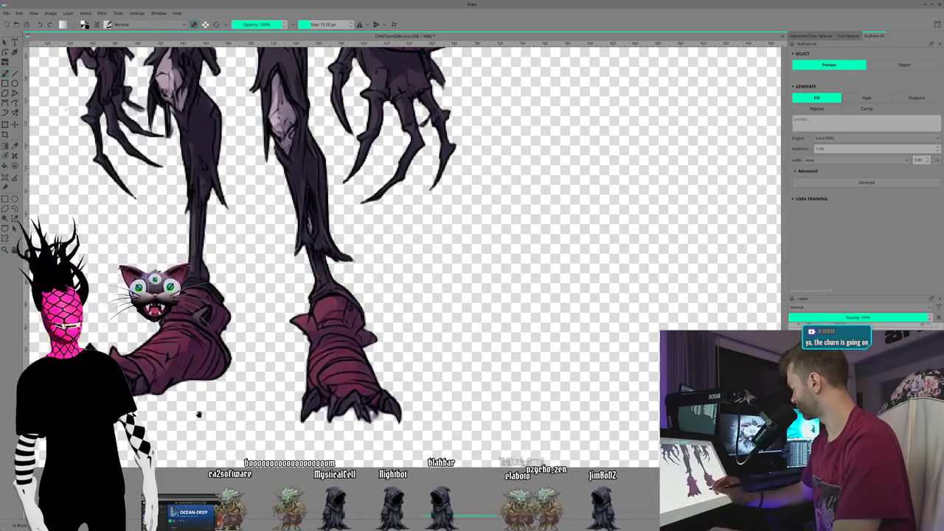
pyautogui.moveTo(198, 414); pyautogui.dragTo(265, 424)
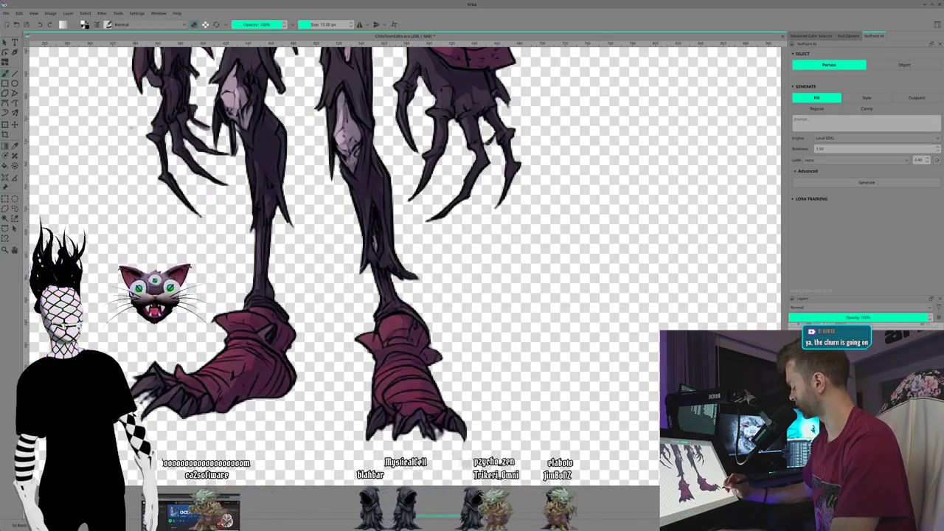
pyautogui.press('[')
pyautogui.press('[')
pyautogui.press('[')
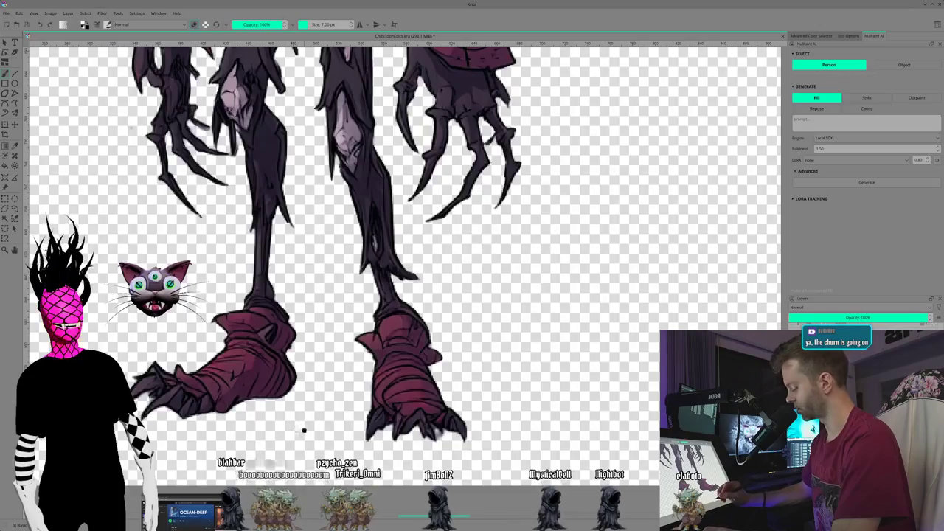
pyautogui.moveTo(304, 430); pyautogui.dragTo(123, 420)
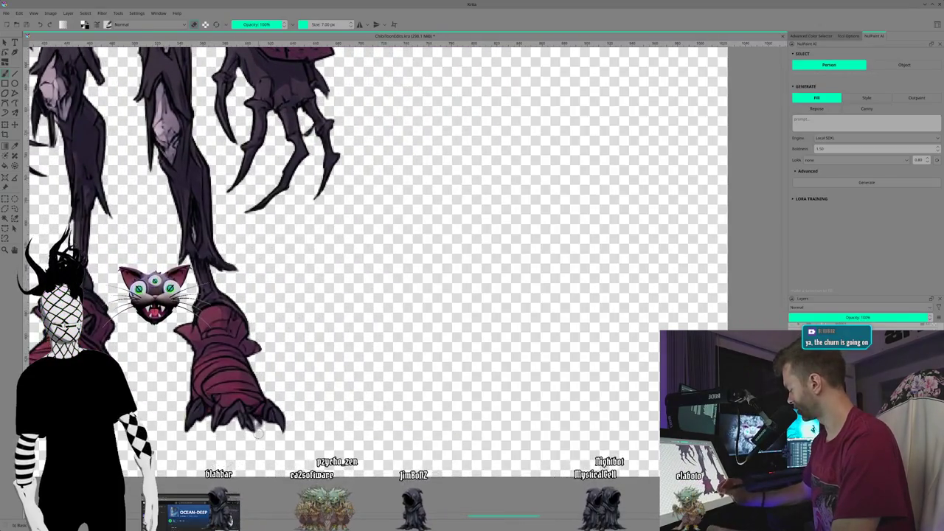
pyautogui.press('[')
pyautogui.press('[')
pyautogui.press('[')
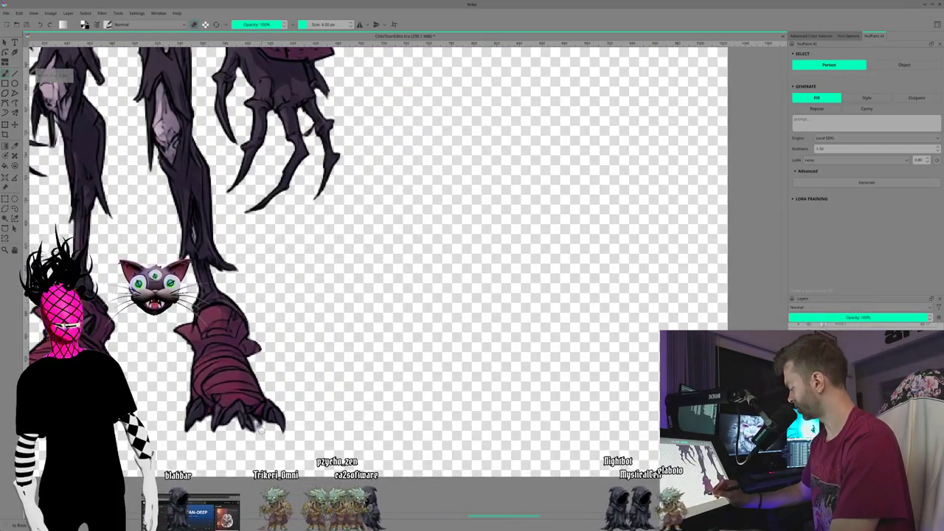
pyautogui.press('[')
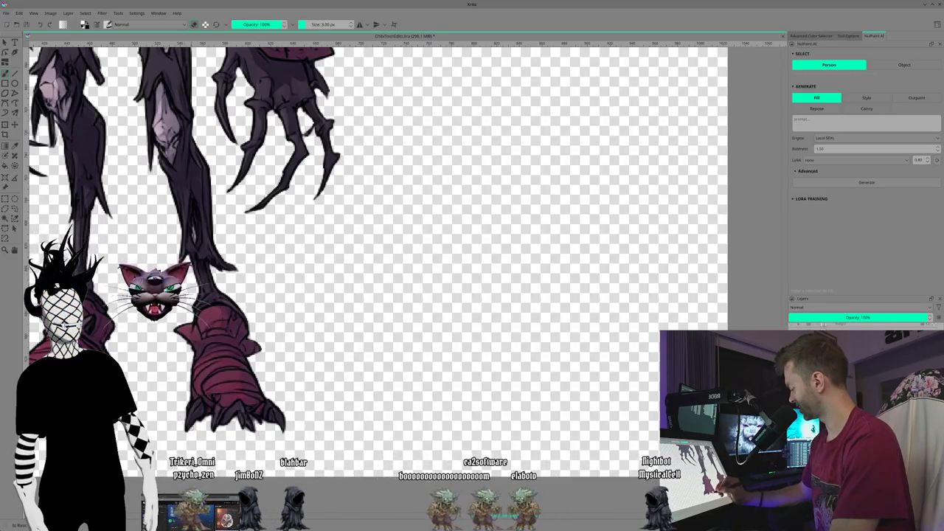
pyautogui.scroll(2, 164, 343)
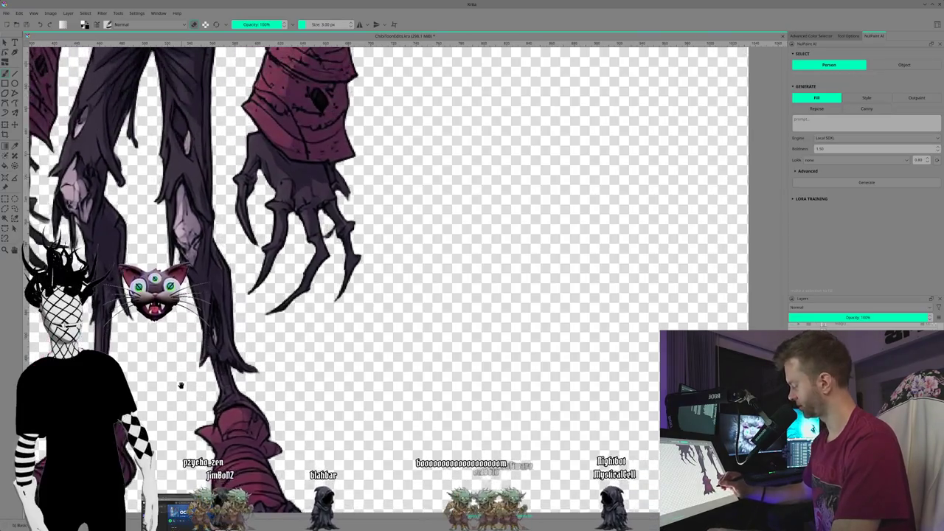
# - Scroll over to the creature's hanging arm and claws for fine edge cleanup
pyautogui.scroll(1, 192, 344)
pyautogui.scroll(2, 221, 344)
pyautogui.scroll(2, 272, 344)
pyautogui.hscroll(1, 272, 345)
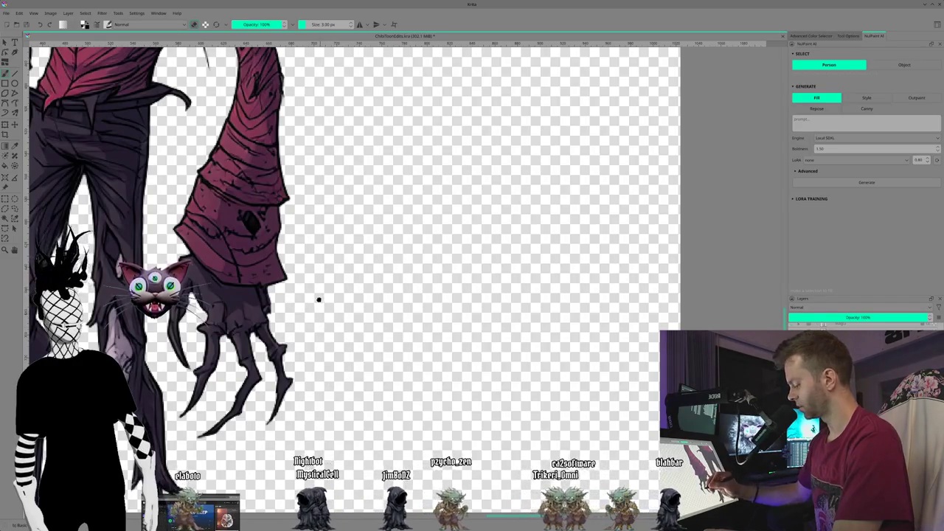
# - Scroll back up to recheck the head, shoulder tendrils and torso edges
pyautogui.scroll(3, 315, 297)
pyautogui.scroll(3, 295, 293)
pyautogui.scroll(3, 261, 289)
pyautogui.scroll(3, 261, 289)
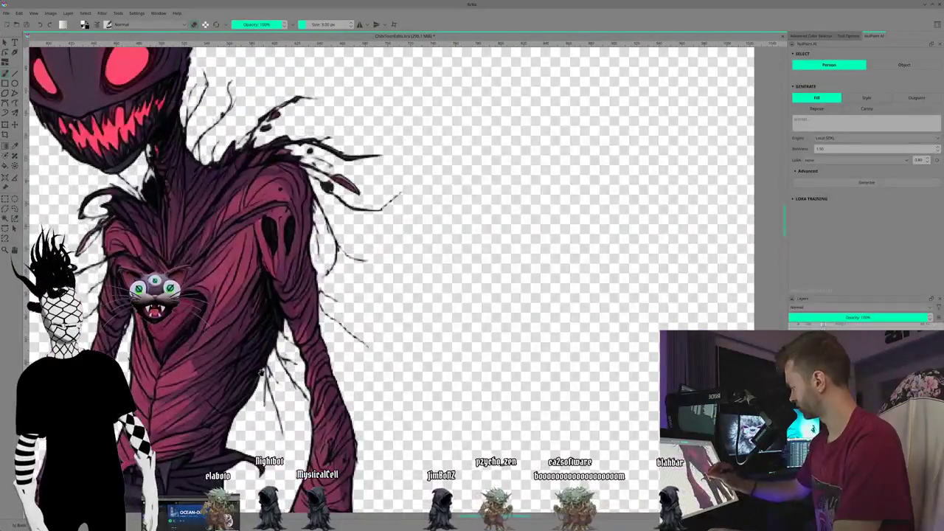
pyautogui.scroll(-1, 355, 380)
pyautogui.scroll(-1, 354, 380)
pyautogui.scroll(-1, 354, 380)
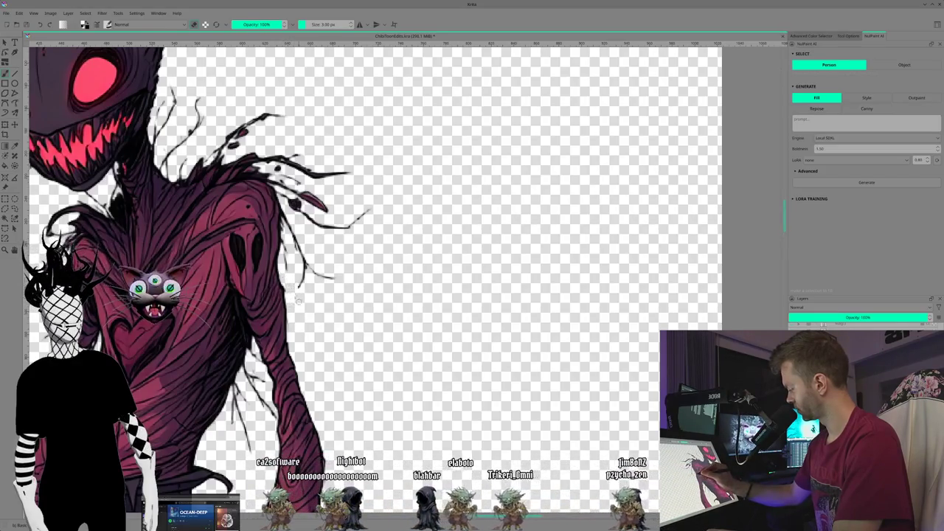
pyautogui.scroll(2, 337, 333)
pyautogui.scroll(2, 390, 373)
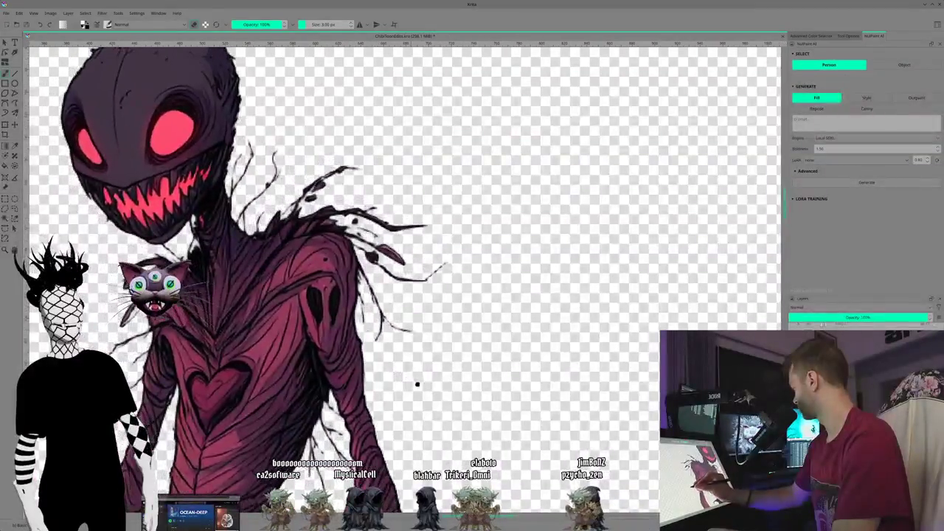
pyautogui.scroll(2, 415, 386)
pyautogui.scroll(-2, 458, 396)
pyautogui.scroll(2, 368, 332)
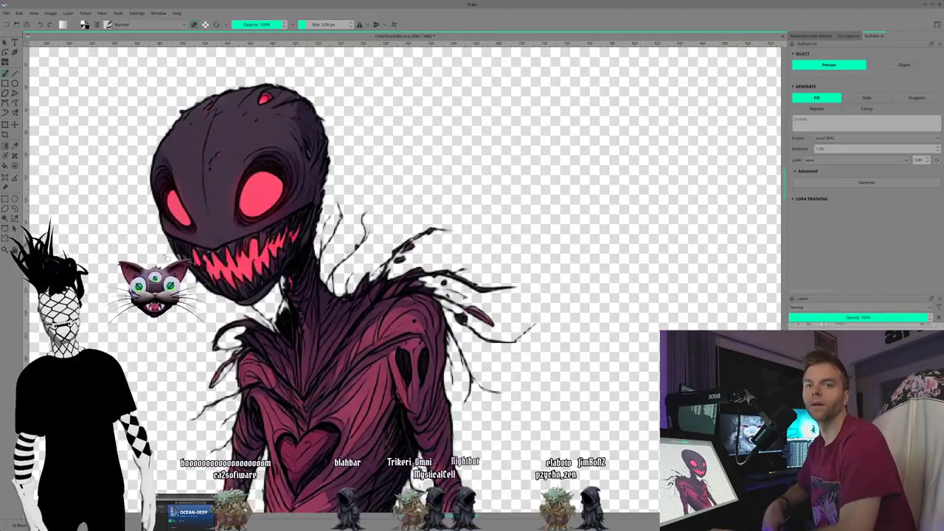
pyautogui.press(']')
pyautogui.scroll(2, 309, 265)
pyautogui.scroll(-3, 310, 265)
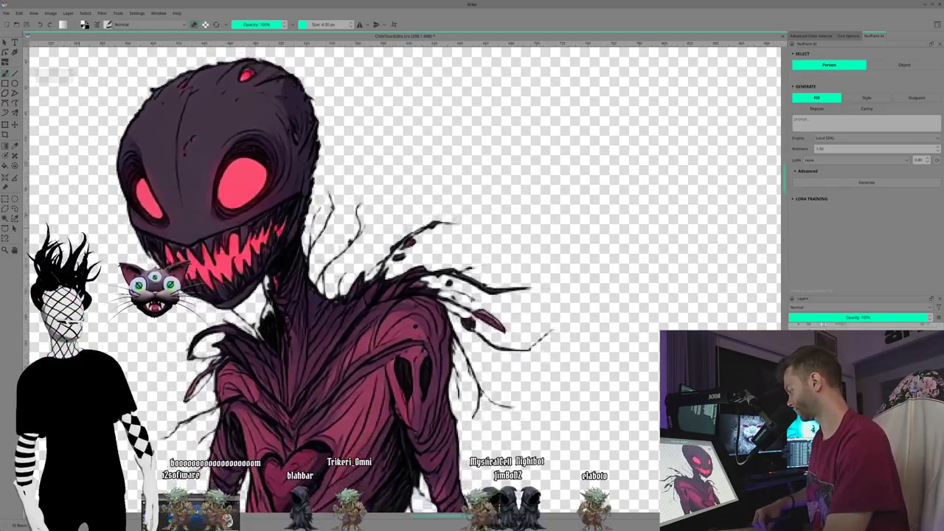
pyautogui.scroll(-1, 353, 295)
pyautogui.scroll(-2, 354, 295)
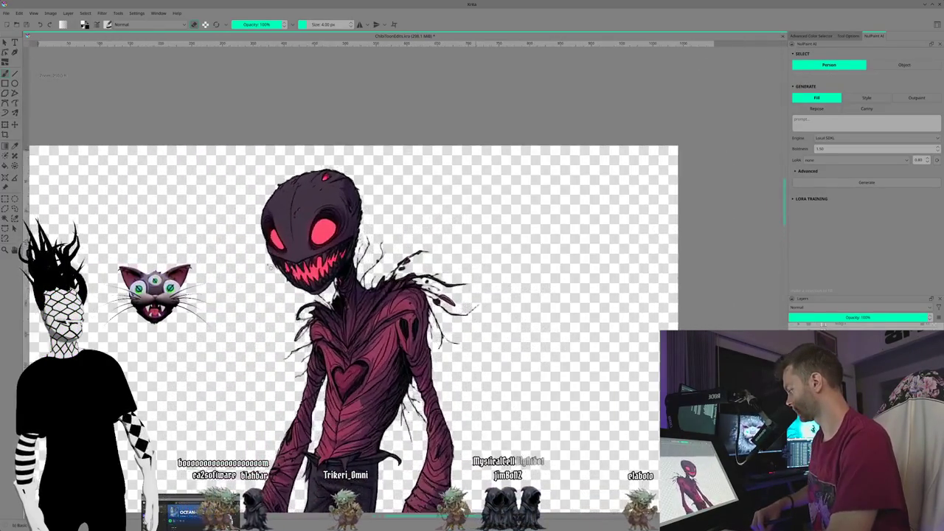
pyautogui.scroll(-1, 354, 295)
pyautogui.scroll(-5, 140, 227)
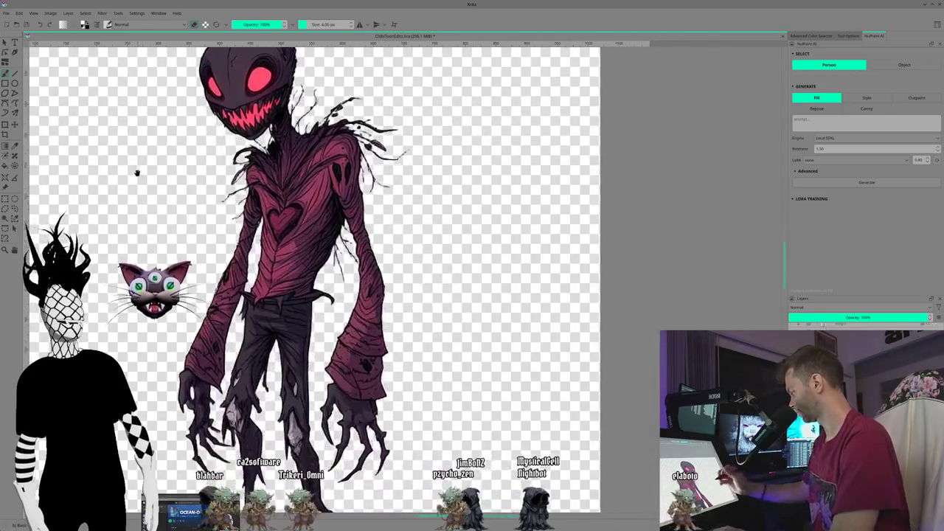
pyautogui.scroll(-2, 133, 194)
pyautogui.scroll(1, 133, 194)
pyautogui.scroll(-2, 137, 204)
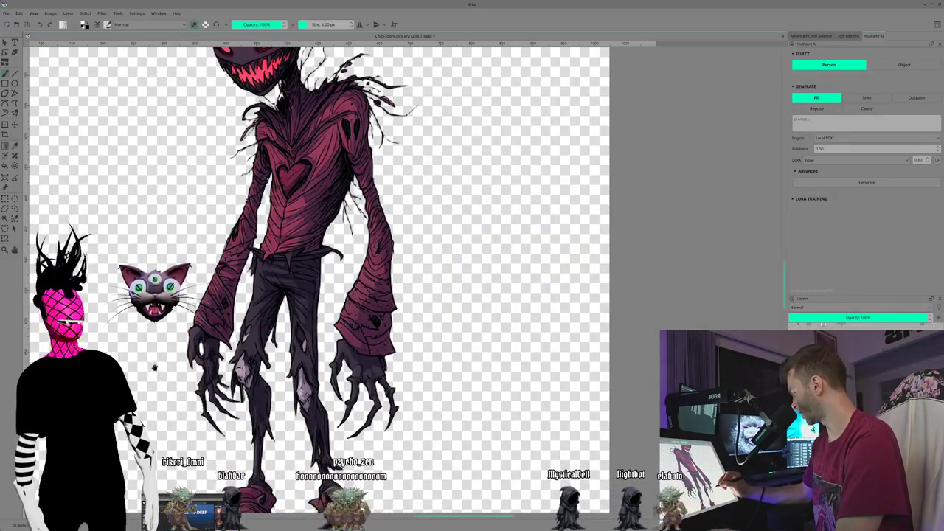
pyautogui.hscroll(2, 155, 367)
pyautogui.scroll(-1, 155, 367)
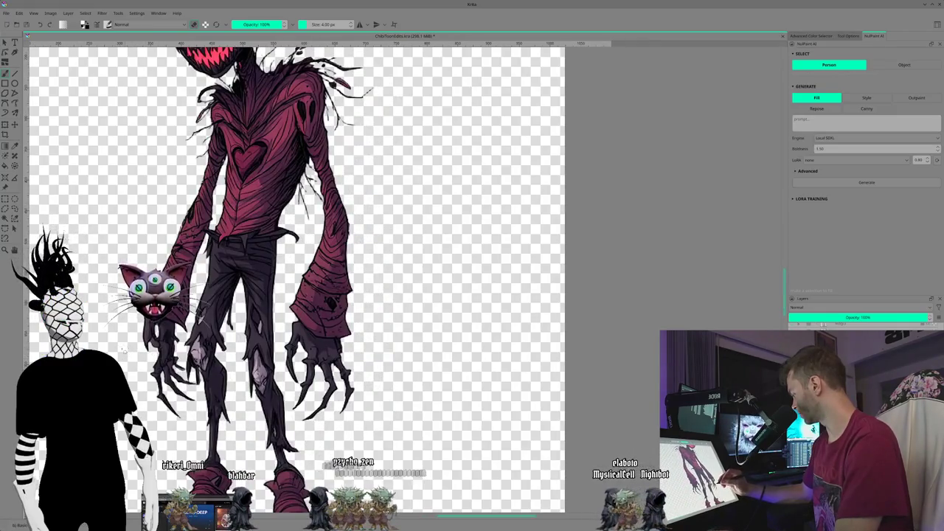
pyautogui.scroll(2, 331, 273)
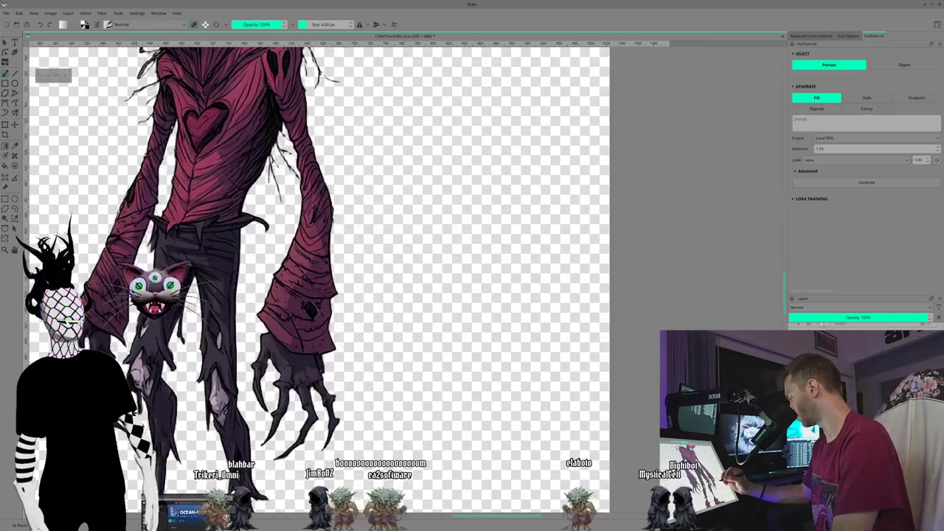
pyautogui.scroll(1, 406, 284)
pyautogui.scroll(1, 332, 280)
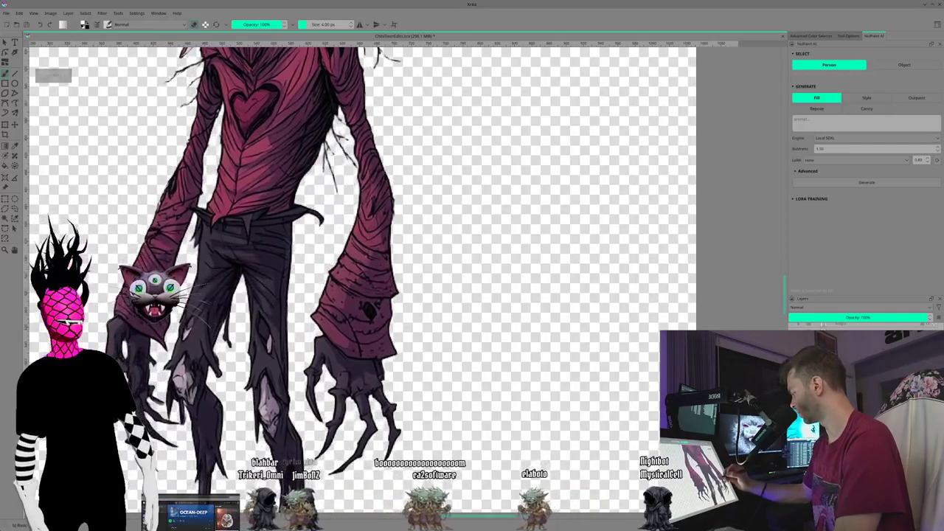
pyautogui.scroll(-1, 332, 280)
pyautogui.scroll(1, 125, 333)
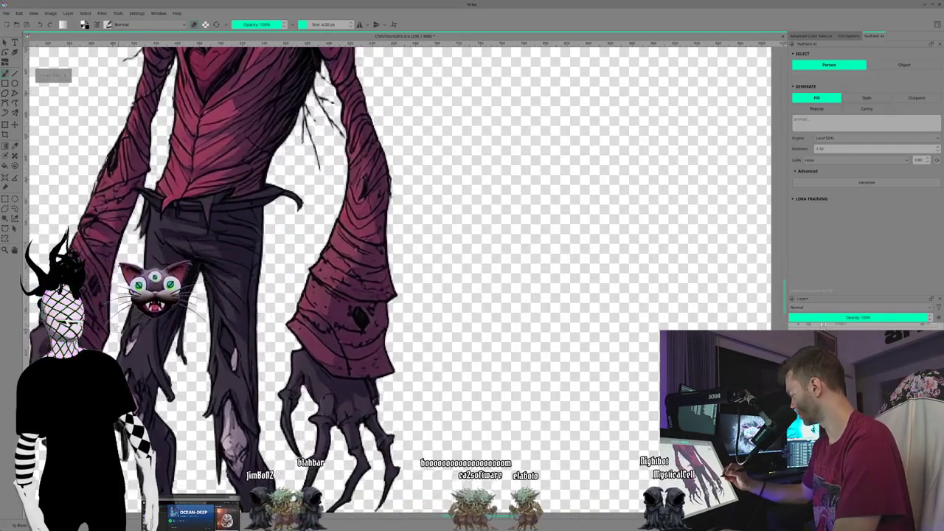
# - Zoom in closely to inspect the edges of the creature's upper body
pyautogui.scroll(1, 125, 333)
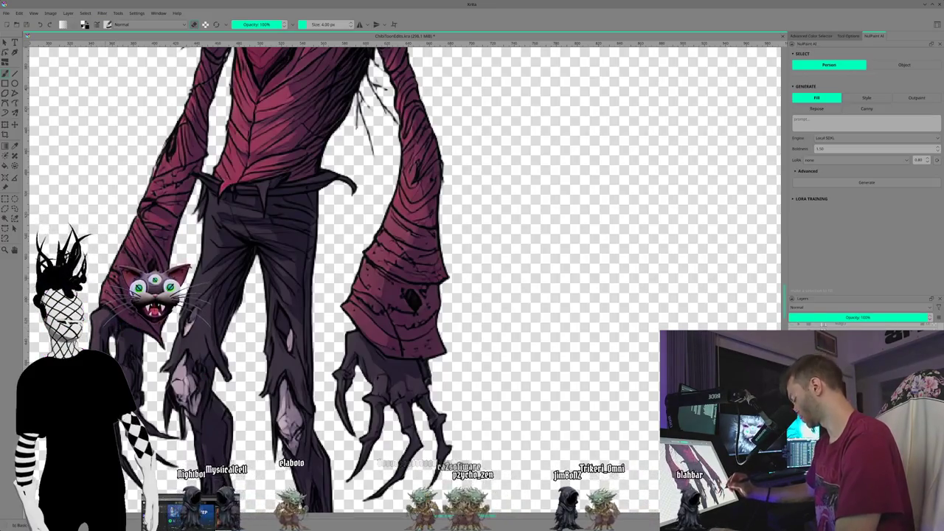
pyautogui.scroll(-1, 258, 280)
pyautogui.scroll(-1, 258, 280)
pyautogui.scroll(-1, 258, 281)
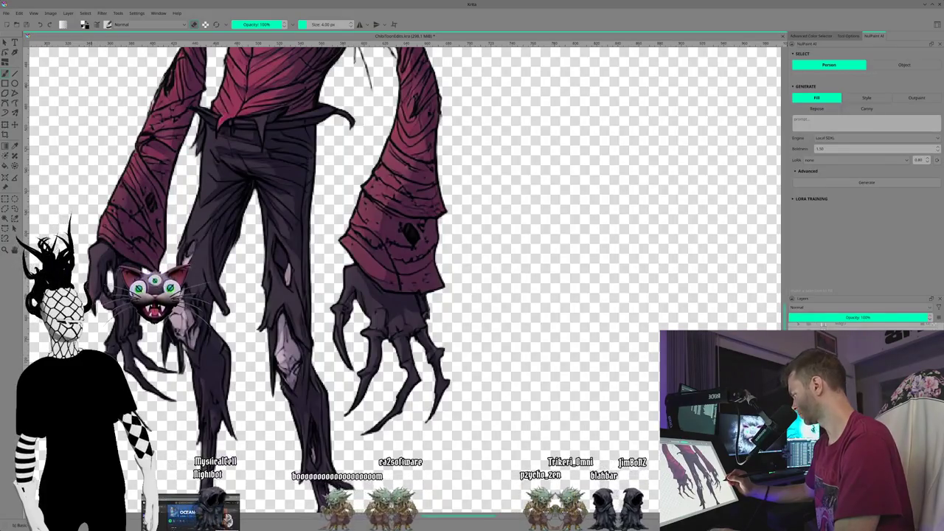
pyautogui.scroll(1, 398, 295)
pyautogui.scroll(1, 399, 294)
pyautogui.scroll(1, 398, 295)
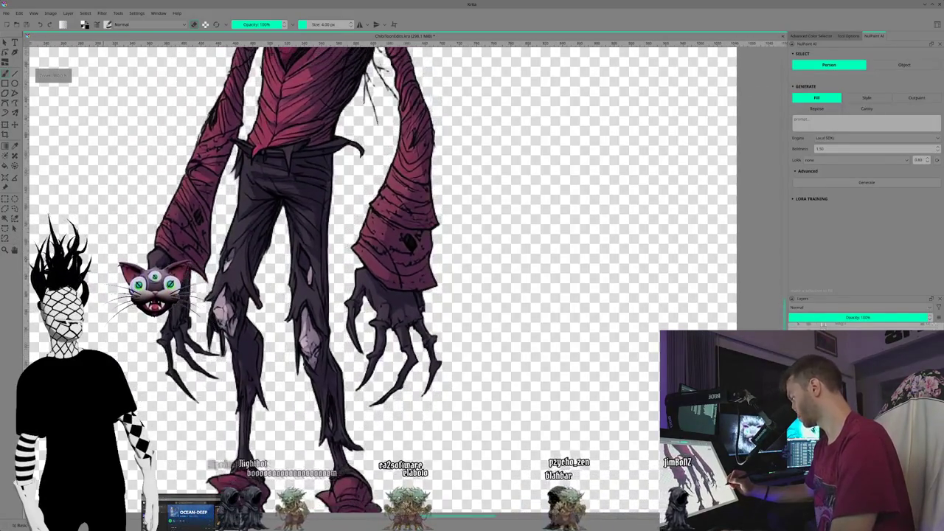
pyautogui.scroll(1, 399, 295)
pyautogui.scroll(2, 168, 418)
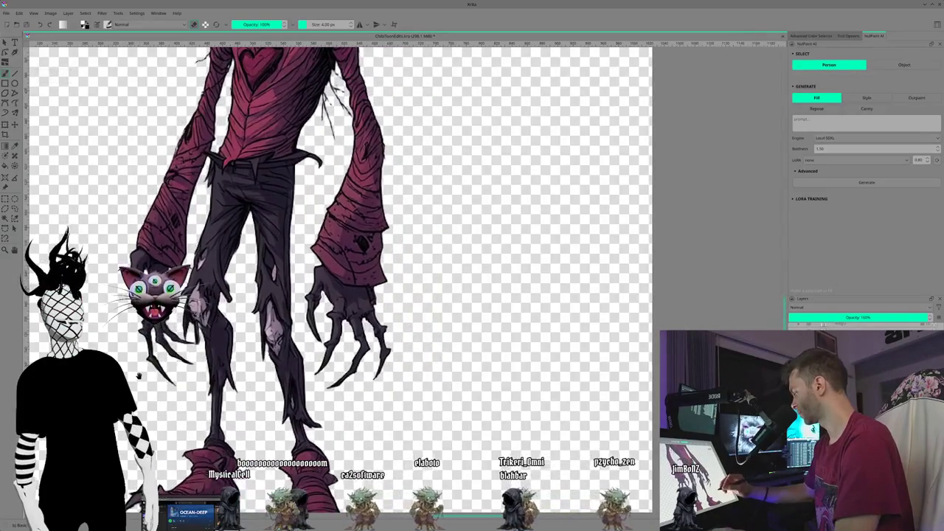
pyautogui.scroll(2, 168, 418)
pyautogui.scroll(2, 168, 418)
pyautogui.scroll(1, 309, 281)
pyautogui.scroll(1, 309, 280)
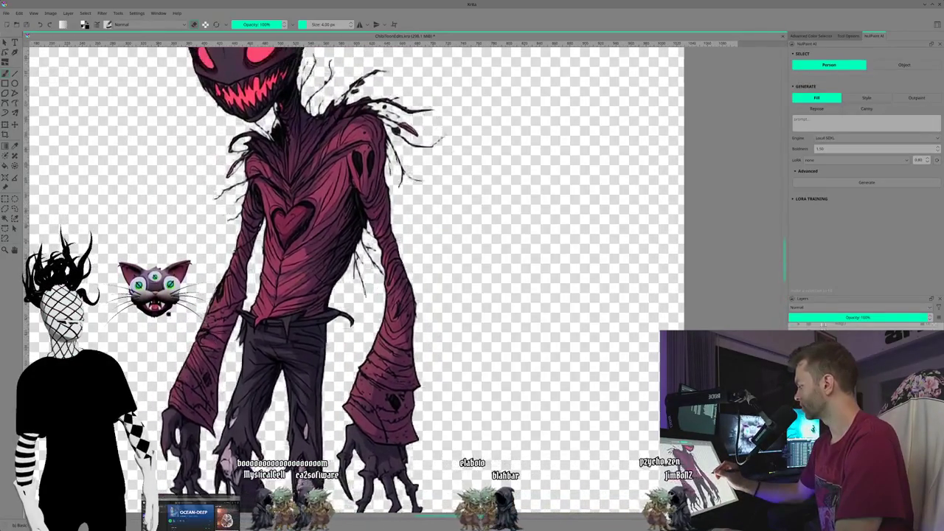
pyautogui.scroll(2, 310, 280)
pyautogui.scroll(1, 310, 280)
pyautogui.scroll(1, 332, 280)
pyautogui.scroll(1, 332, 280)
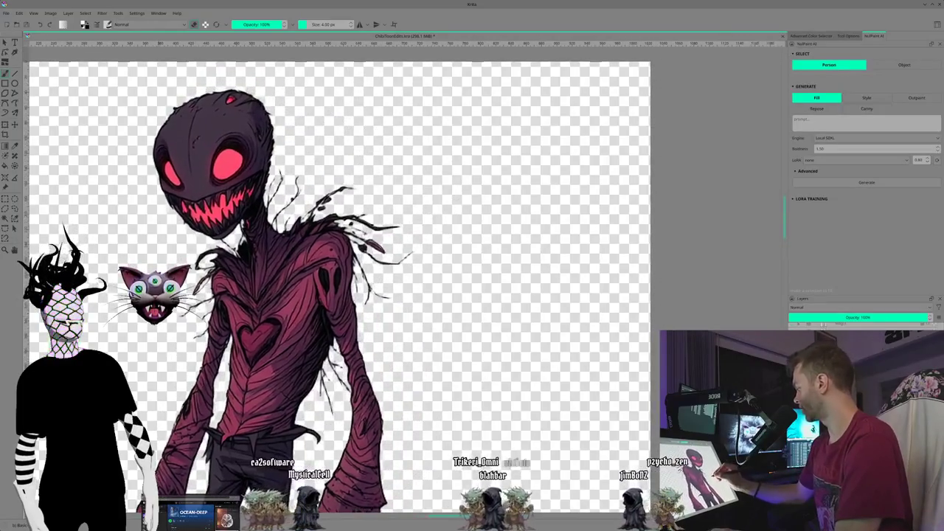
pyautogui.scroll(1, 332, 280)
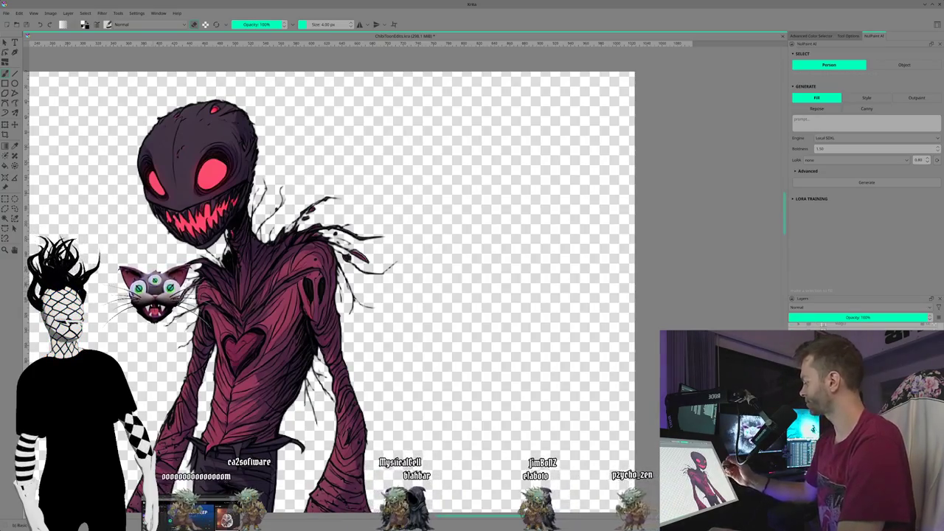
pyautogui.scroll(1, 398, 266)
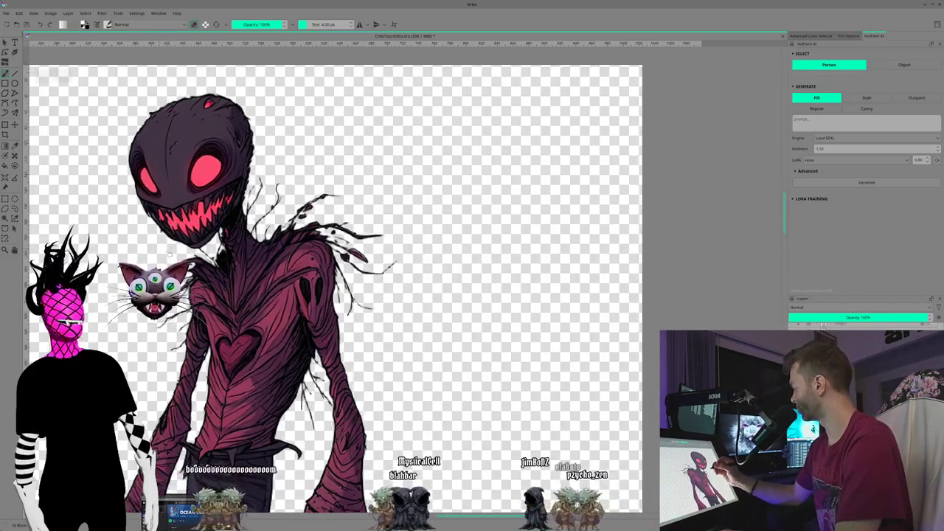
pyautogui.scroll(2, 398, 265)
pyautogui.scroll(1, 398, 265)
pyautogui.scroll(1, 417, 288)
pyautogui.scroll(1, 416, 287)
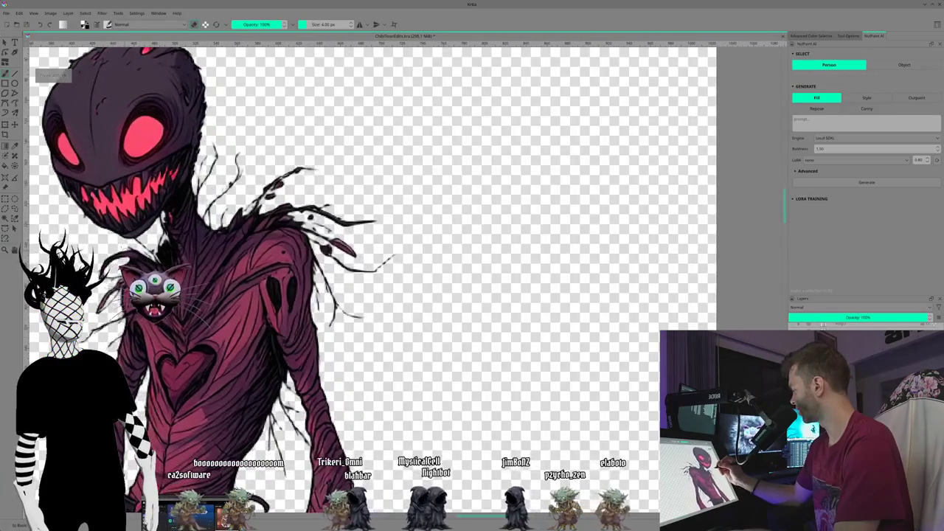
pyautogui.scroll(1, 416, 288)
pyautogui.scroll(1, 417, 287)
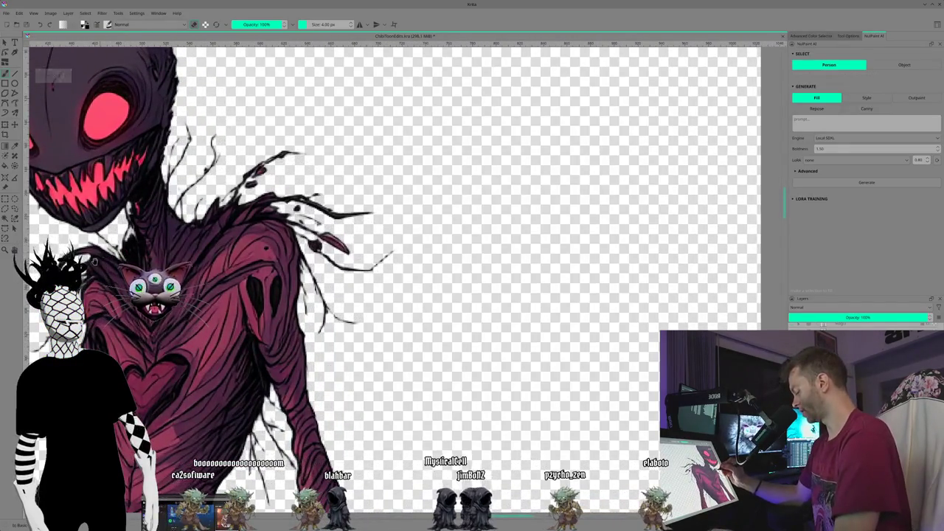
pyautogui.moveTo(295, 221); pyautogui.dragTo(398, 287)
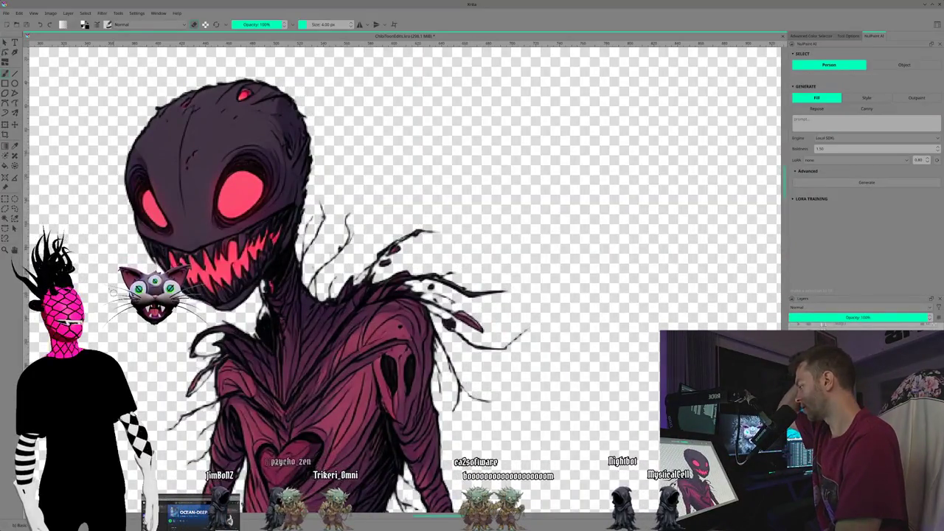
# - Zoom out to frame the whole creature and save the cutout with Ctrl+S
pyautogui.scroll(-1, 405, 280)
pyautogui.scroll(-1, 405, 280)
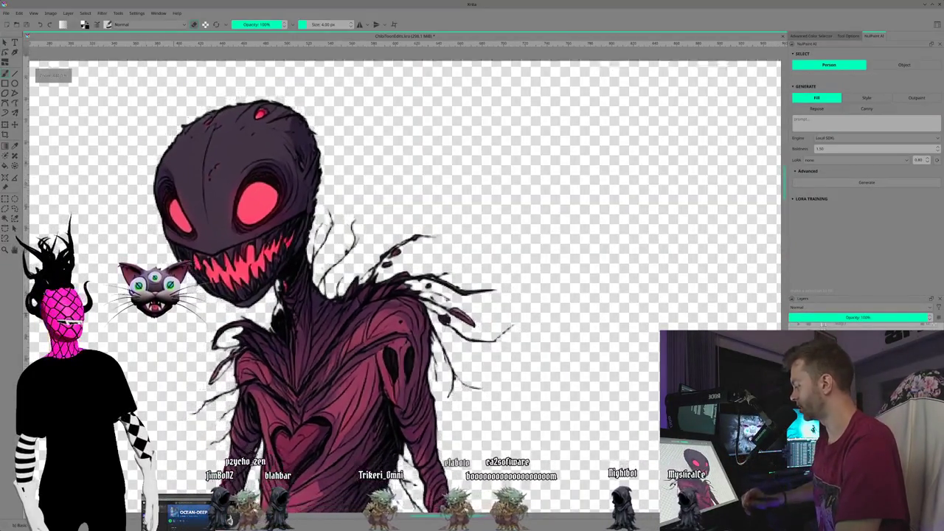
pyautogui.scroll(-1, 406, 281)
pyautogui.press('-')
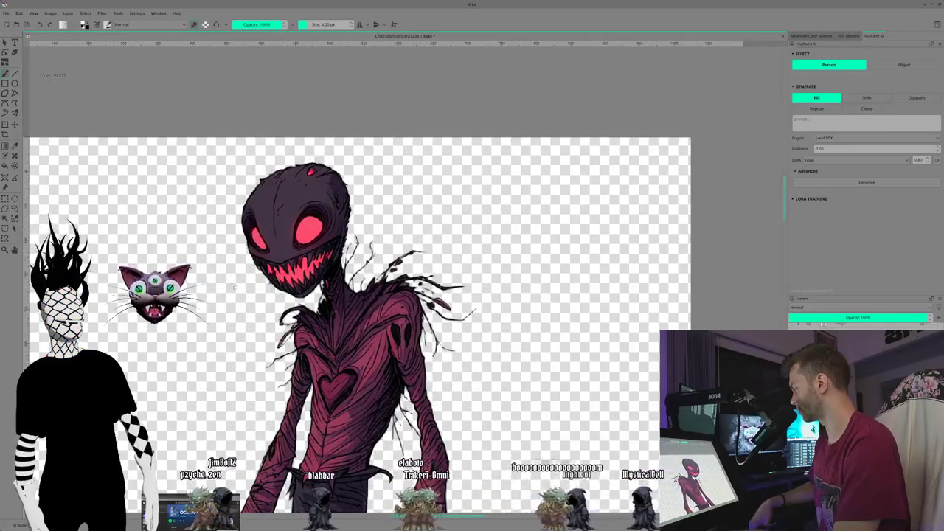
pyautogui.moveTo(235, 288); pyautogui.dragTo(187, 155)
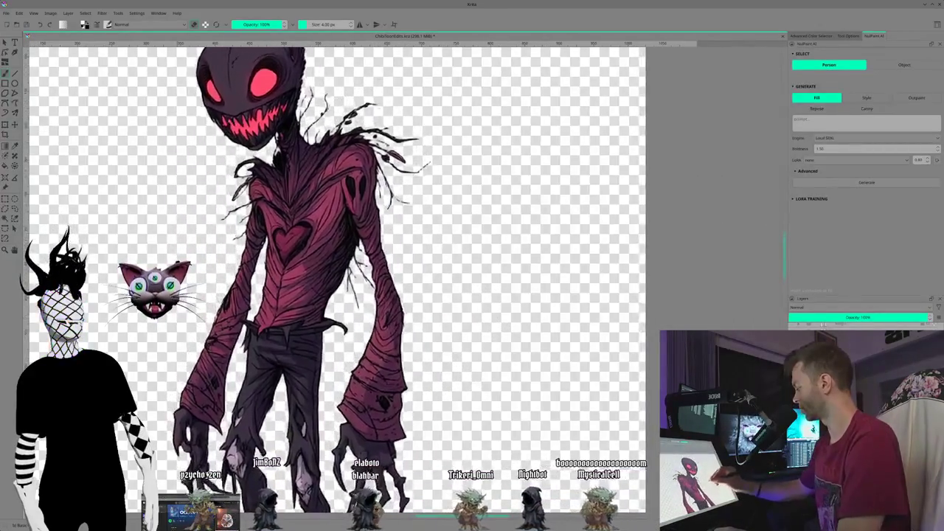
pyautogui.moveTo(156, 281)
pyautogui.mouseDown()
pyautogui.moveTo(193, 322)
pyautogui.moveTo(213, 318)
pyautogui.mouseUp()
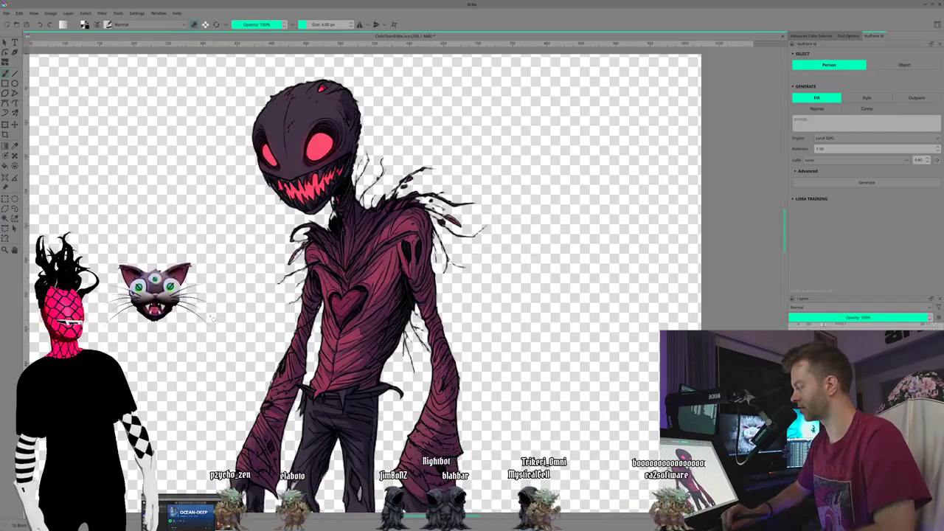
pyautogui.hotkey('ctrl', 's')
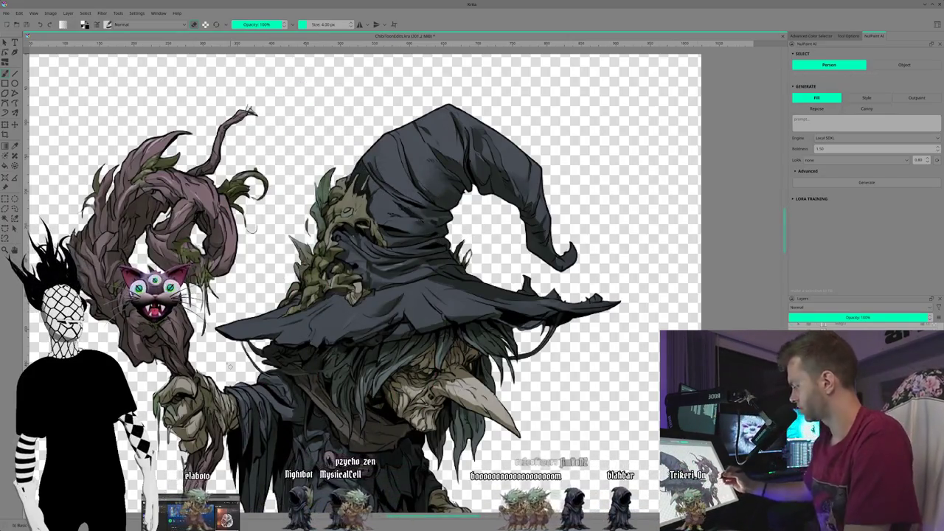
# - Zoom in on the hooded witch with her staff and raise the brush size to 20 px
pyautogui.scroll(1, 365, 280)
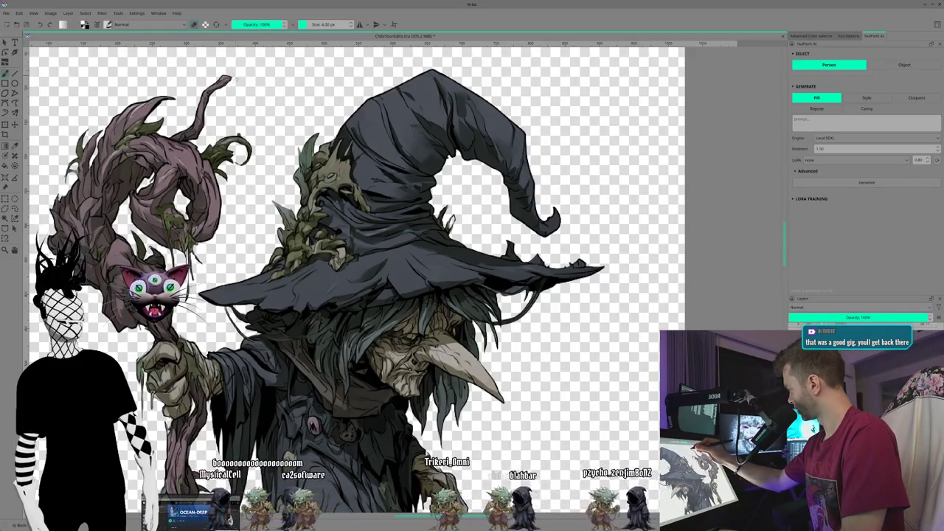
pyautogui.moveTo(107, 372)
pyautogui.mouseDown()
pyautogui.moveTo(119, 328)
pyautogui.moveTo(94, 315)
pyautogui.mouseUp()
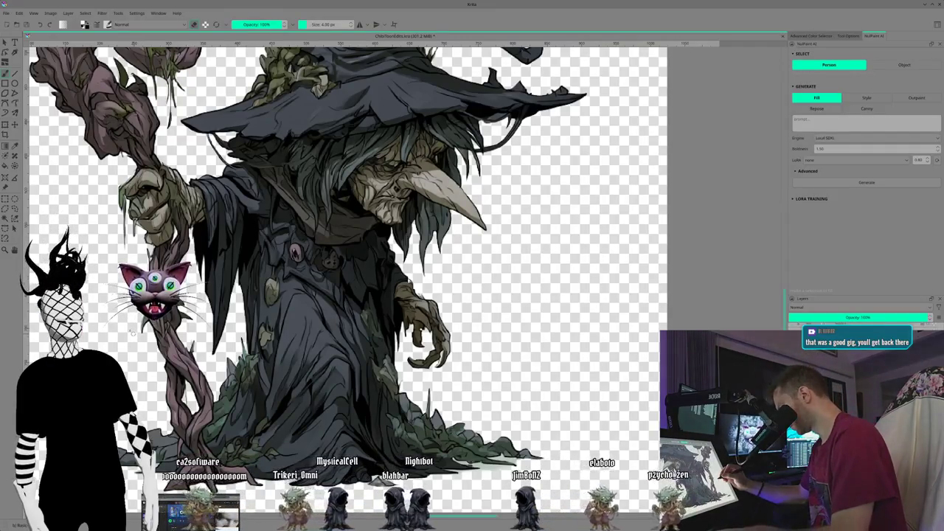
pyautogui.press(']')
pyautogui.press(']')
pyautogui.press(']')
pyautogui.press(']')
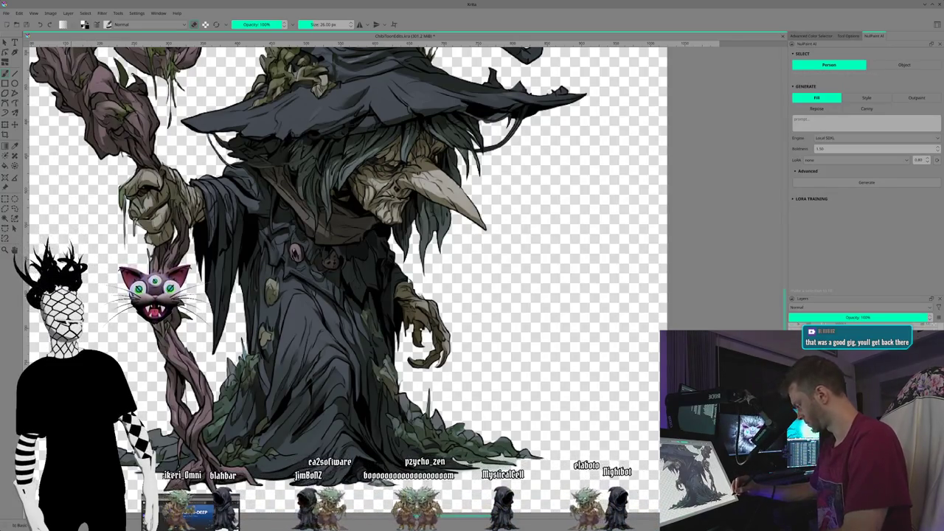
# - Pan along the witch's robe to her clawed hand and shrink the brush to 3 px
pyautogui.moveTo(346, 265); pyautogui.dragTo(271, 243)
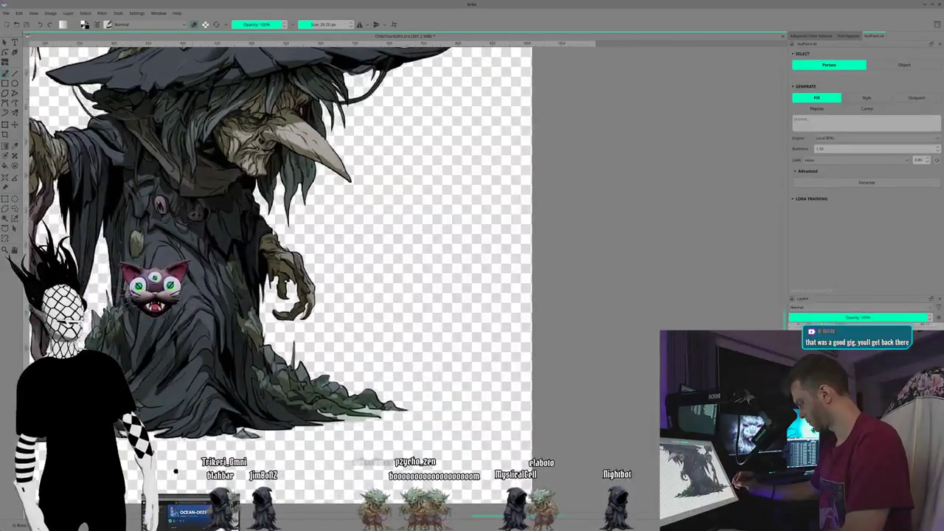
pyautogui.moveTo(346, 266); pyautogui.dragTo(270, 244)
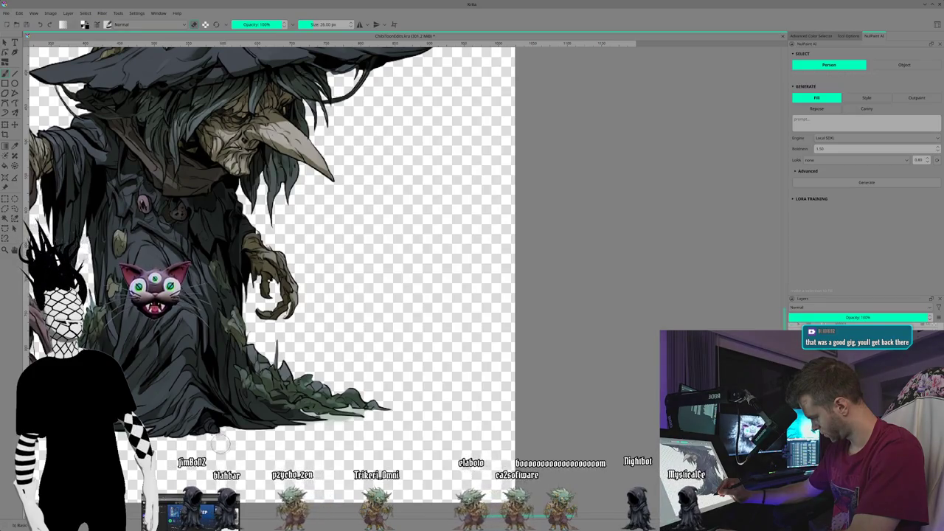
pyautogui.moveTo(273, 458); pyautogui.dragTo(188, 448)
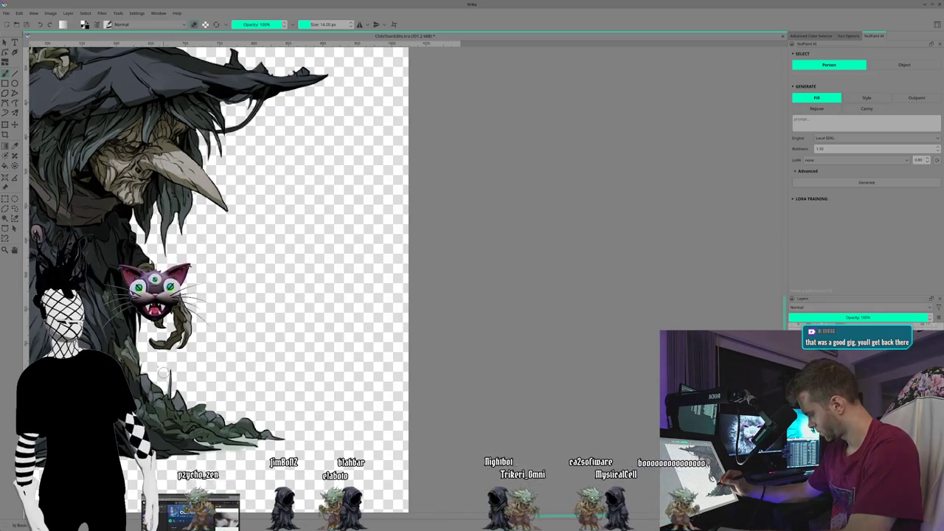
pyautogui.moveTo(163, 374)
pyautogui.mouseDown()
pyautogui.moveTo(155, 393)
pyautogui.moveTo(164, 357)
pyautogui.mouseUp()
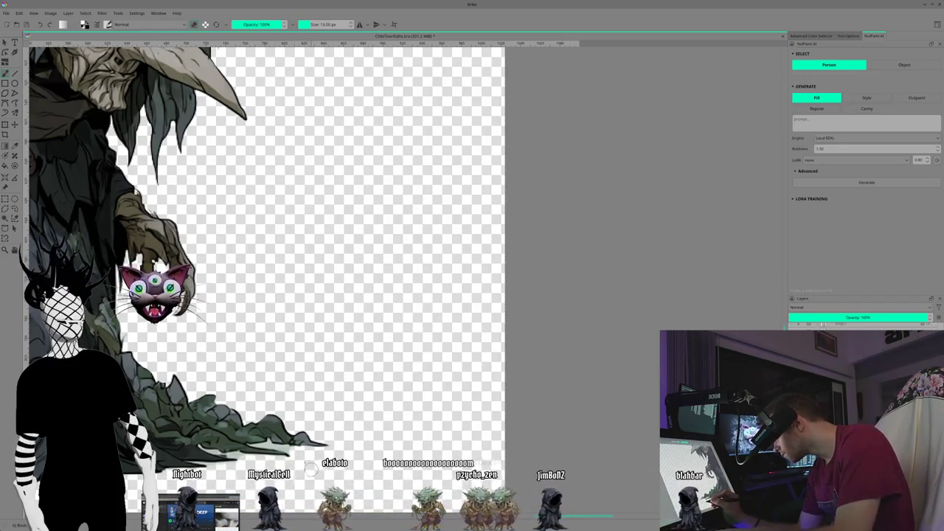
pyautogui.press('[')
pyautogui.press('[')
pyautogui.press('[')
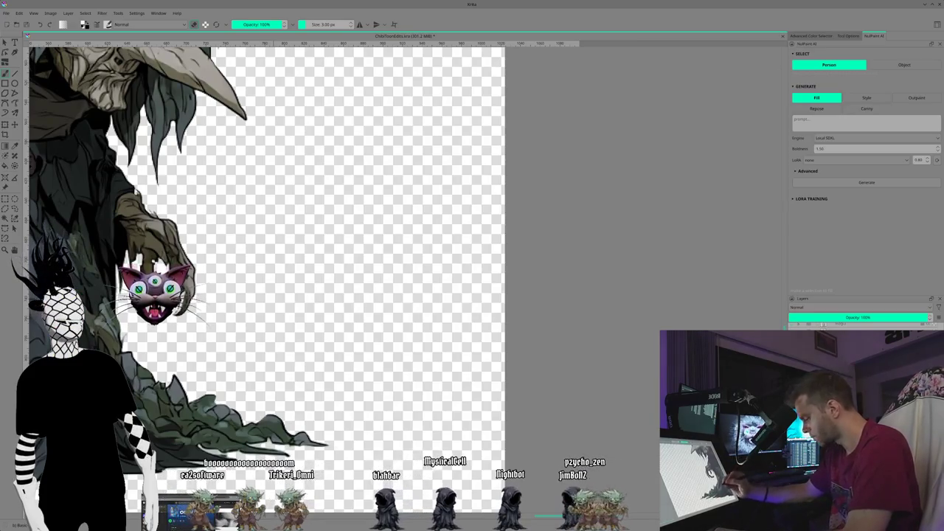
pyautogui.moveTo(295, 222); pyautogui.dragTo(339, 317)
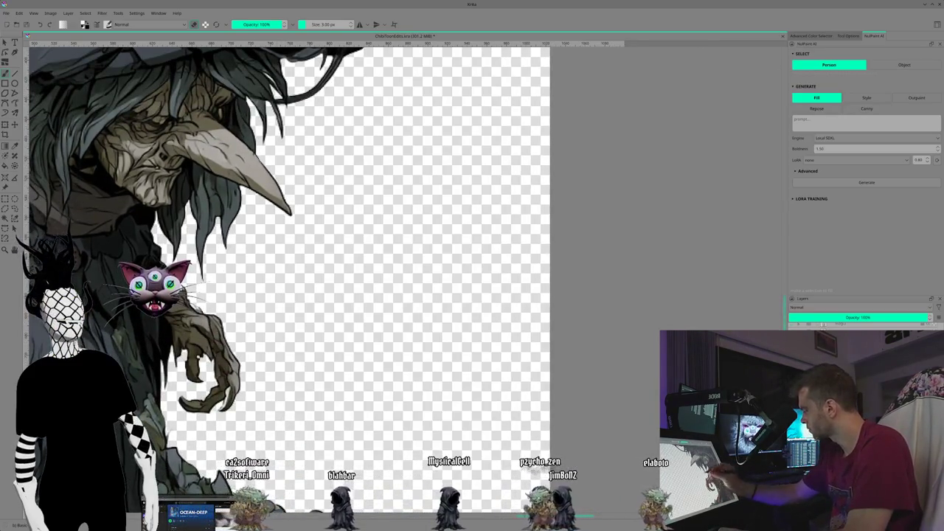
# - Pan up to the witch's hat, then zoom out to view the whole witch cutout
pyautogui.moveTo(328, 218)
pyautogui.mouseDown()
pyautogui.moveTo(353, 300)
pyautogui.moveTo(350, 407)
pyautogui.moveTo(370, 521)
pyautogui.mouseUp()
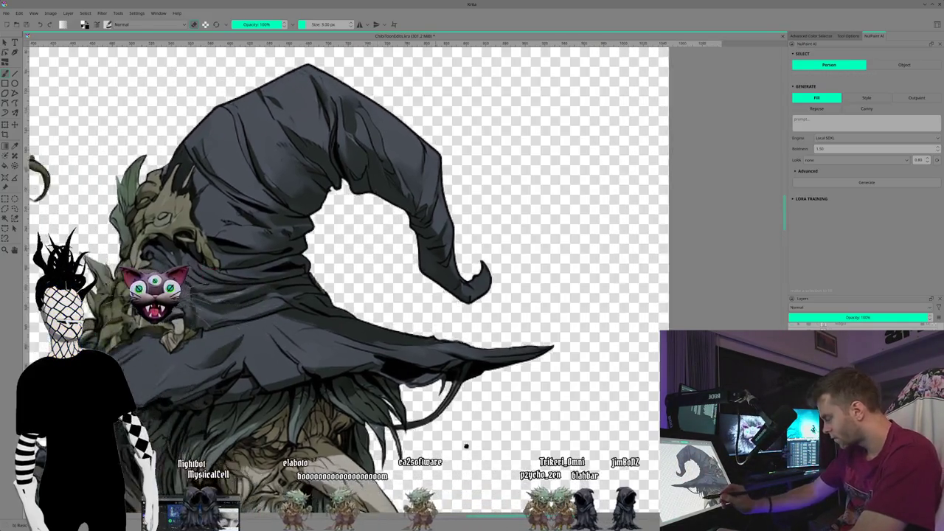
pyautogui.moveTo(392, 292)
pyautogui.mouseDown()
pyautogui.moveTo(517, 408)
pyautogui.moveTo(537, 405)
pyautogui.moveTo(566, 349)
pyautogui.mouseUp()
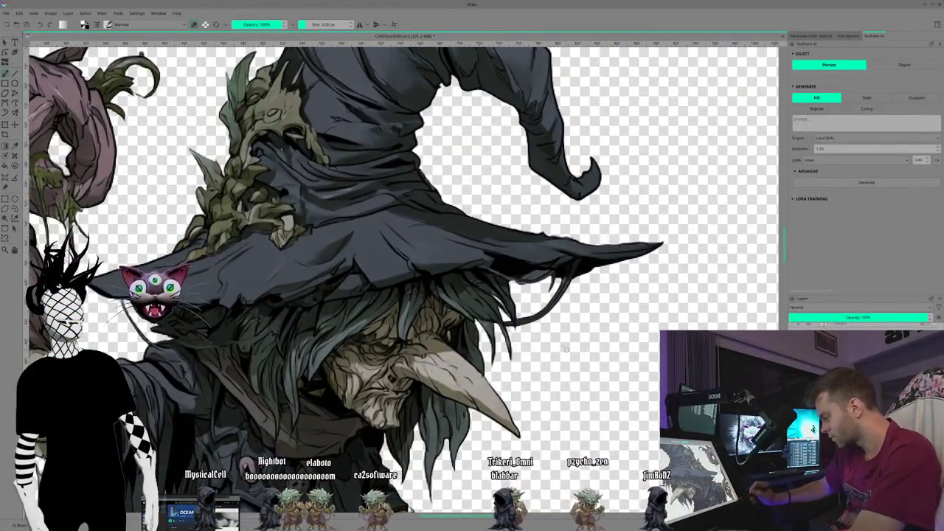
pyautogui.scroll(-2, 566, 348)
pyautogui.scroll(-2, 545, 339)
pyautogui.scroll(-1, 523, 332)
pyautogui.scroll(-1, 496, 317)
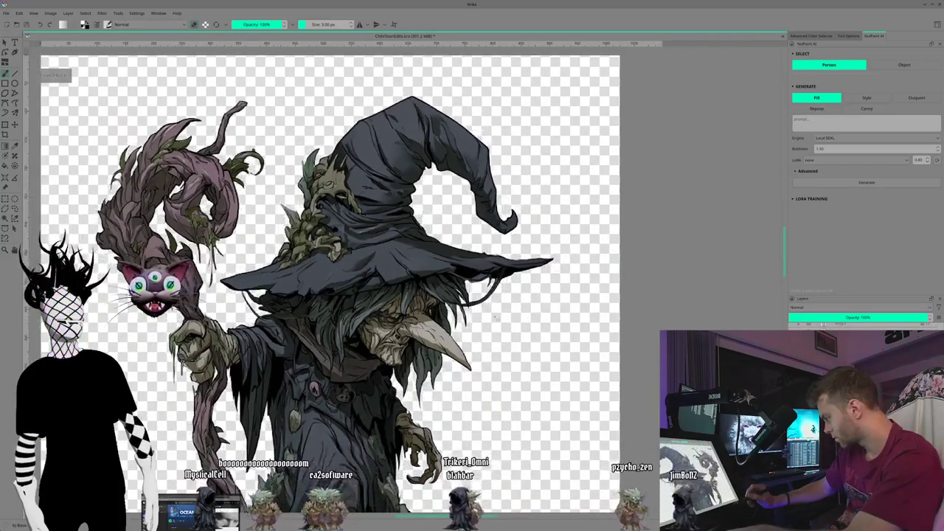
pyautogui.moveTo(249, 457); pyautogui.dragTo(181, 380)
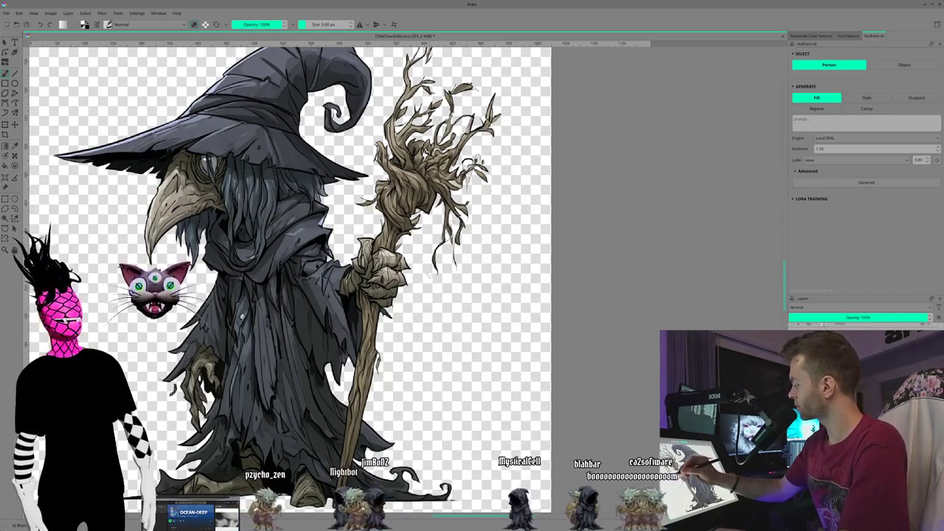
# - Raise the brush to 15 px and pan toward the top of the beaked witch's staff
pyautogui.press(']')
pyautogui.press(']')
pyautogui.press(']')
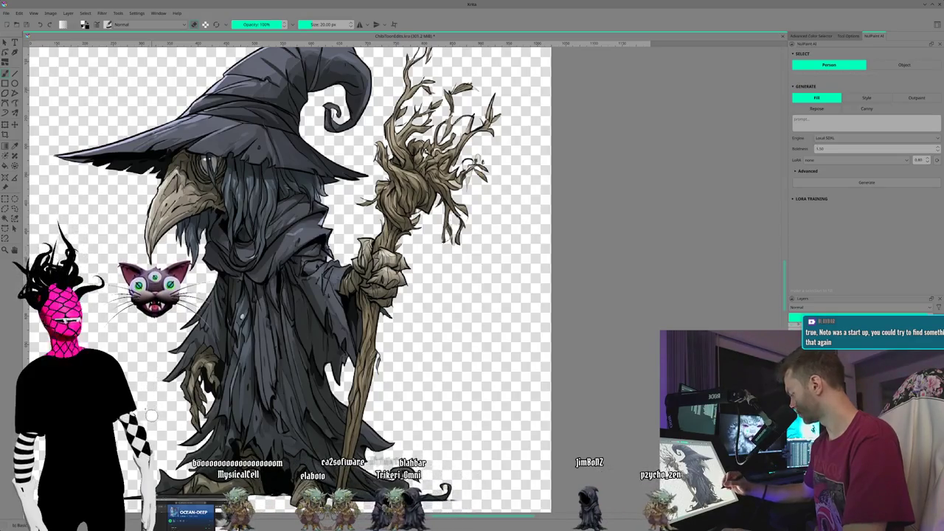
pyautogui.moveTo(151, 415); pyautogui.dragTo(95, 378)
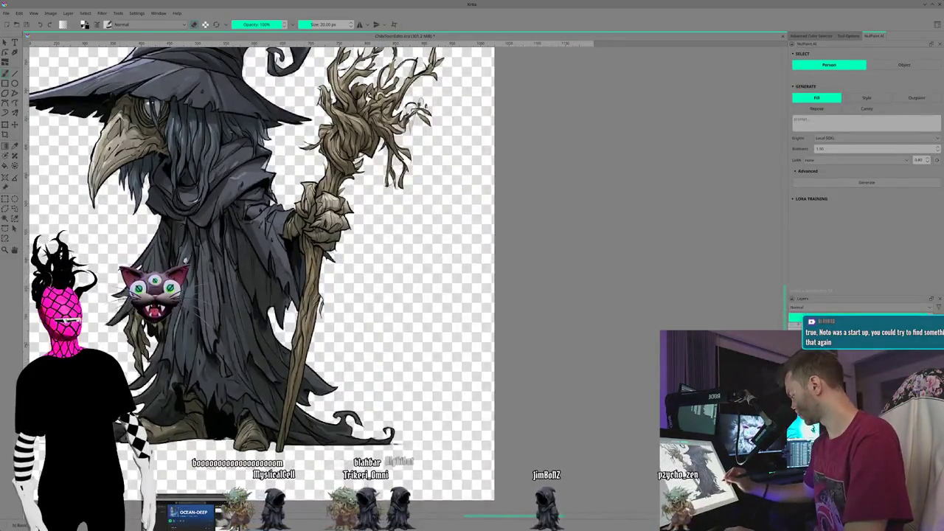
pyautogui.moveTo(399, 445); pyautogui.dragTo(353, 445)
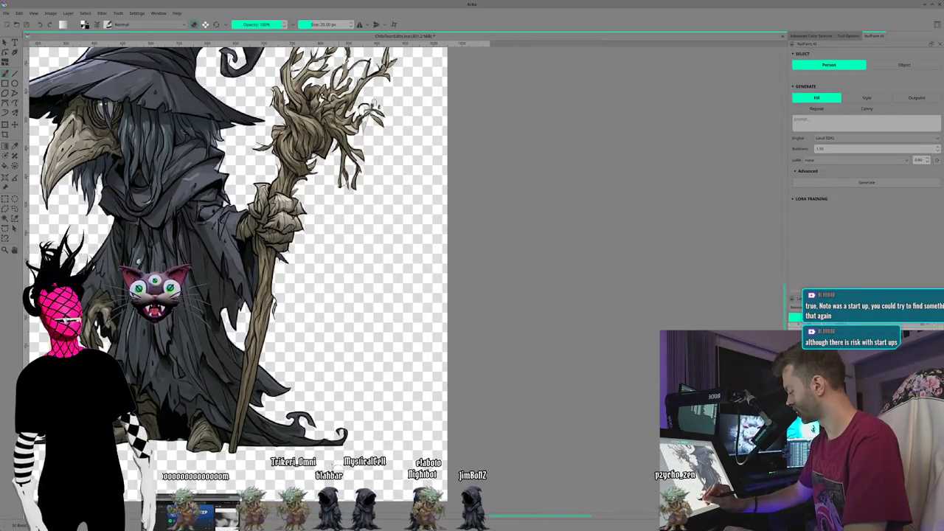
pyautogui.moveTo(323, 384); pyautogui.dragTo(254, 413)
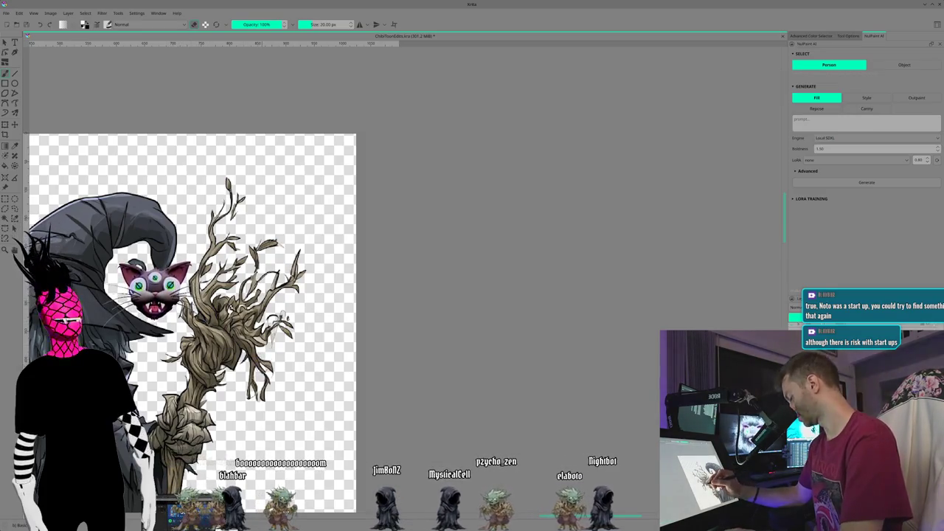
# - Lower the brush to 14 px and zoom into the staff's branching top
pyautogui.press('[')
pyautogui.press('[')
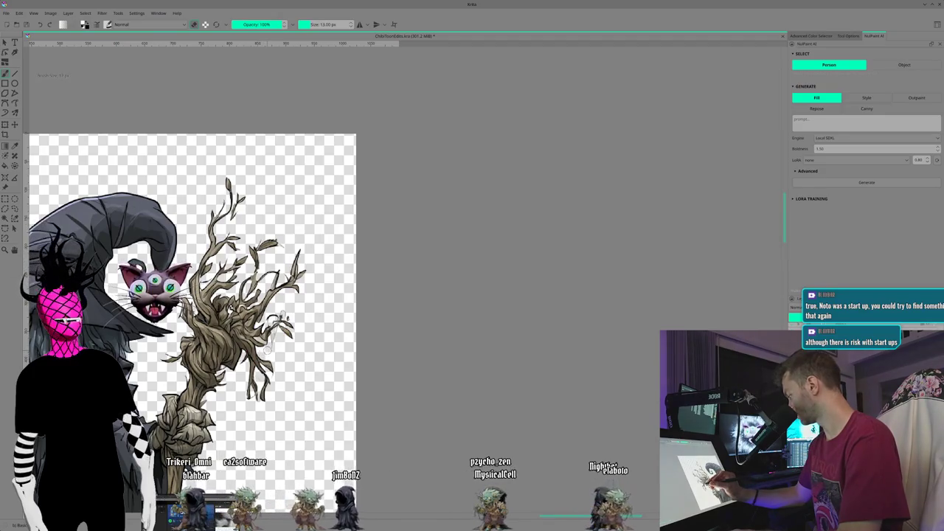
pyautogui.scroll(1, 243, 354)
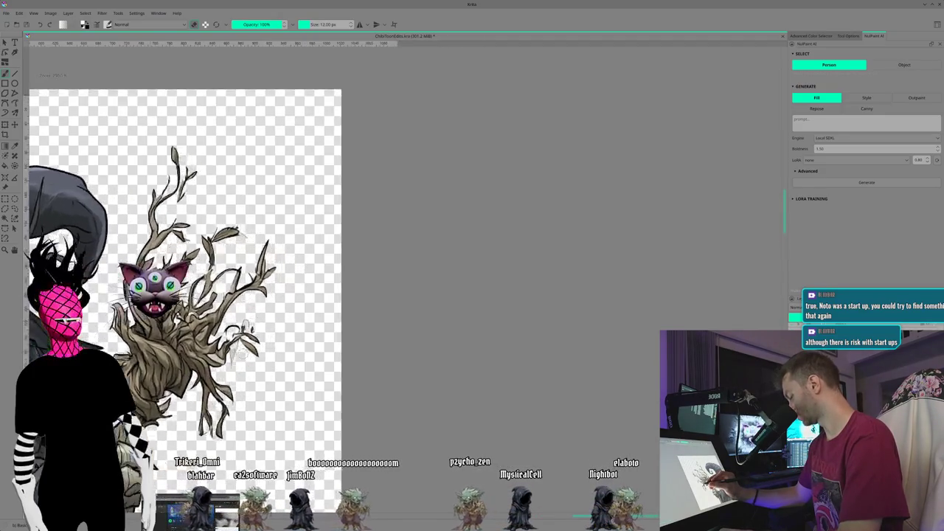
pyautogui.scroll(1, 221, 362)
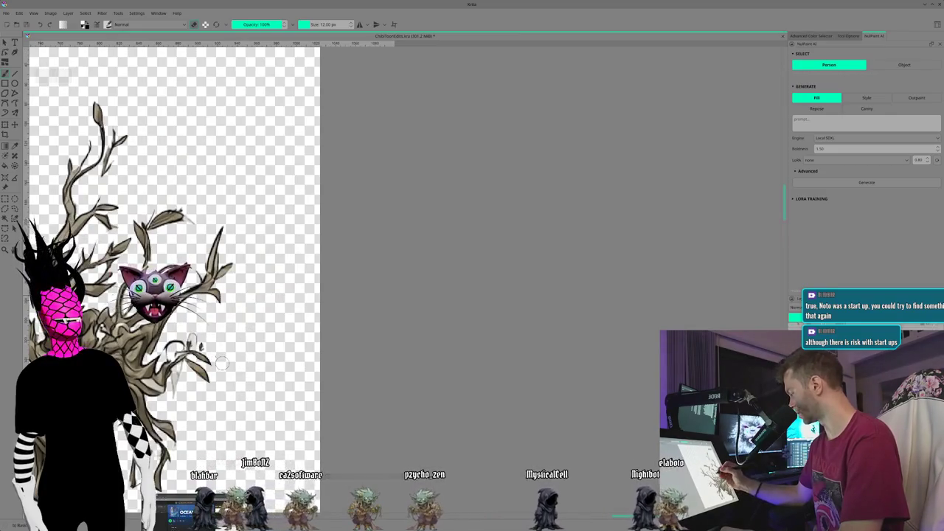
pyautogui.scroll(-1, 216, 364)
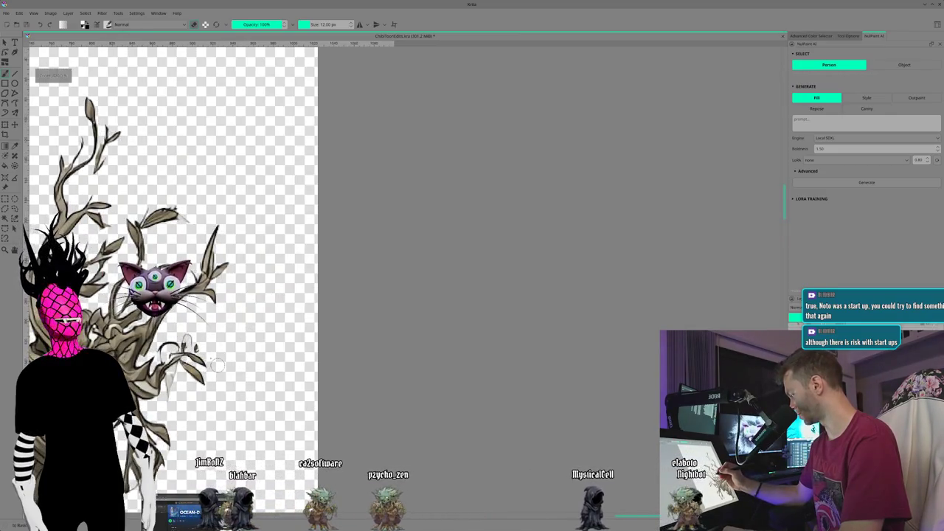
pyautogui.scroll(2, 163, 196)
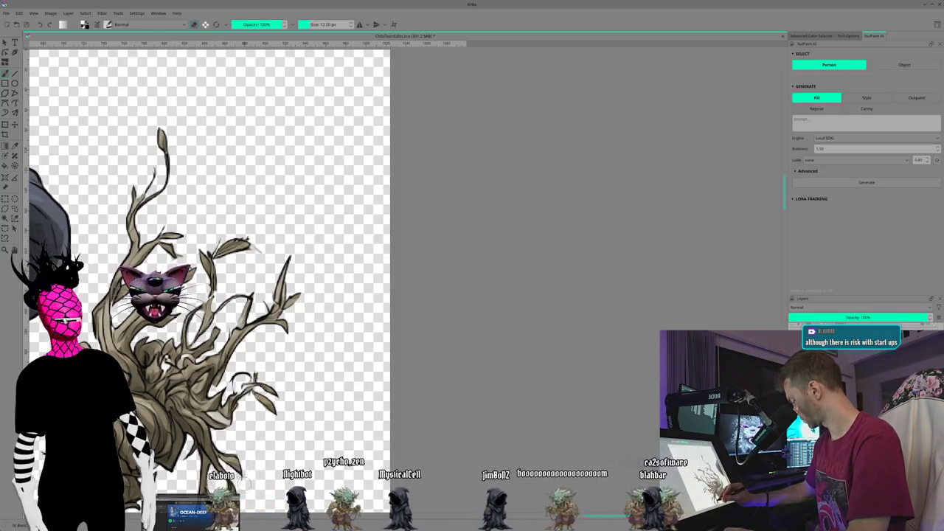
pyautogui.scroll(1, 147, 287)
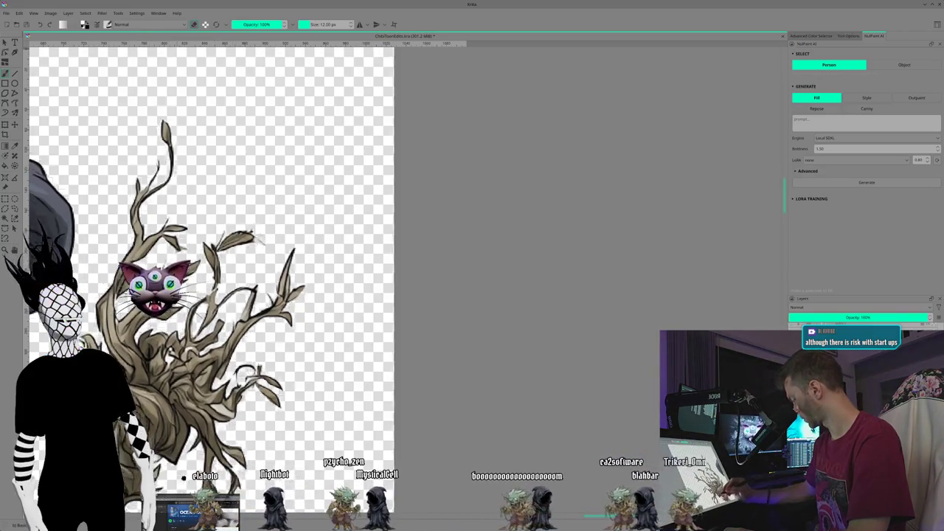
pyautogui.scroll(1, 148, 288)
pyautogui.scroll(1, 221, 280)
pyautogui.scroll(1, 221, 280)
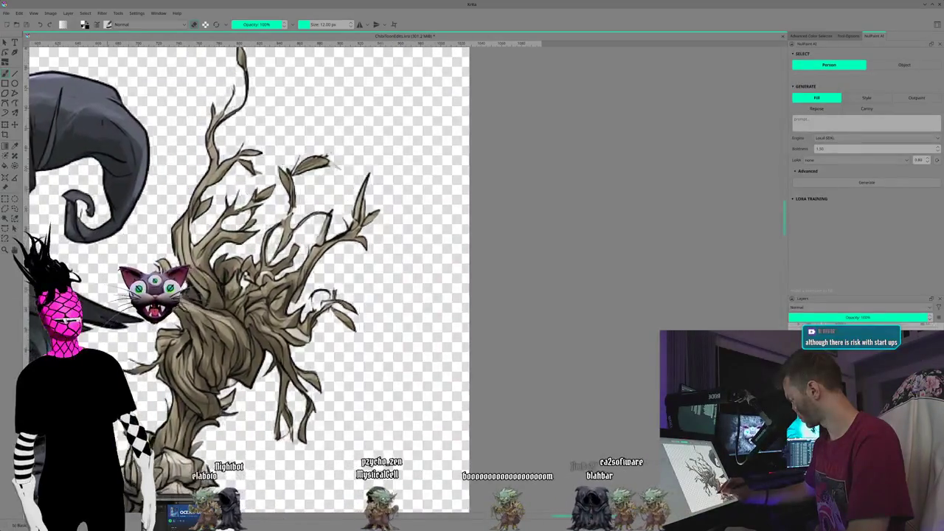
pyautogui.scroll(1, 221, 280)
# - Pan across the staff branches, then zoom out to reframe the whole witch
pyautogui.moveTo(154, 396)
pyautogui.mouseDown()
pyautogui.moveTo(200, 405)
pyautogui.moveTo(401, 525)
pyautogui.moveTo(468, 393)
pyautogui.moveTo(353, 351)
pyautogui.moveTo(258, 214)
pyautogui.mouseUp()
pyautogui.press('-')
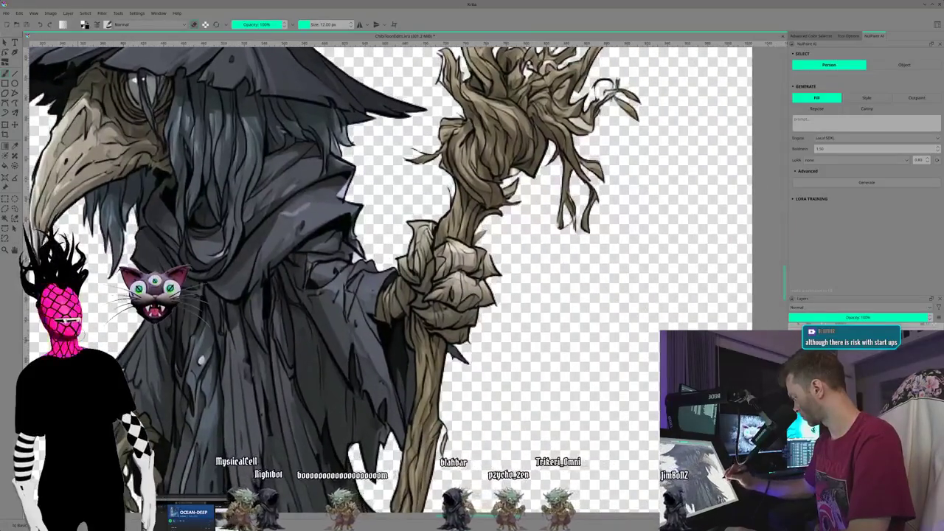
pyautogui.press('-')
pyautogui.press('-')
pyautogui.press('-')
pyautogui.press('-')
pyautogui.press('-')
pyautogui.press('-')
pyautogui.press('-')
pyautogui.press('+')
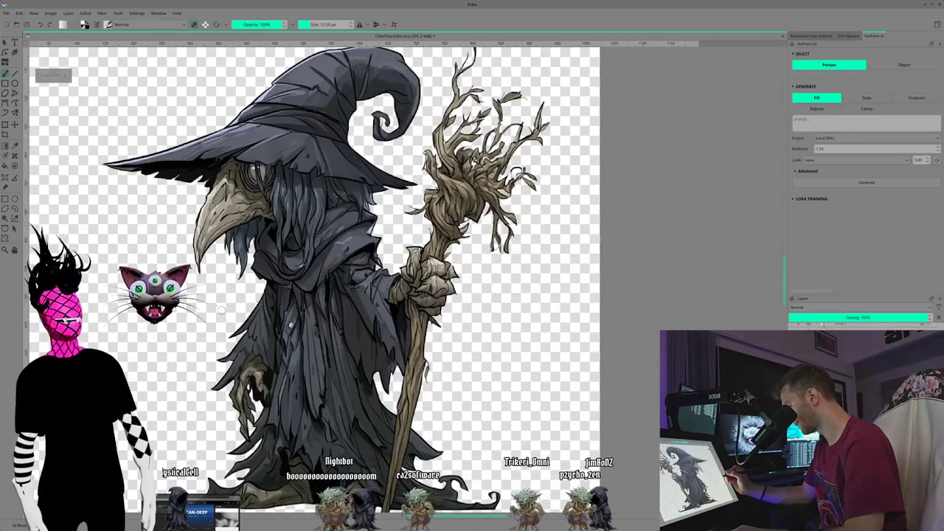
pyautogui.moveTo(180, 355); pyautogui.dragTo(101, 313)
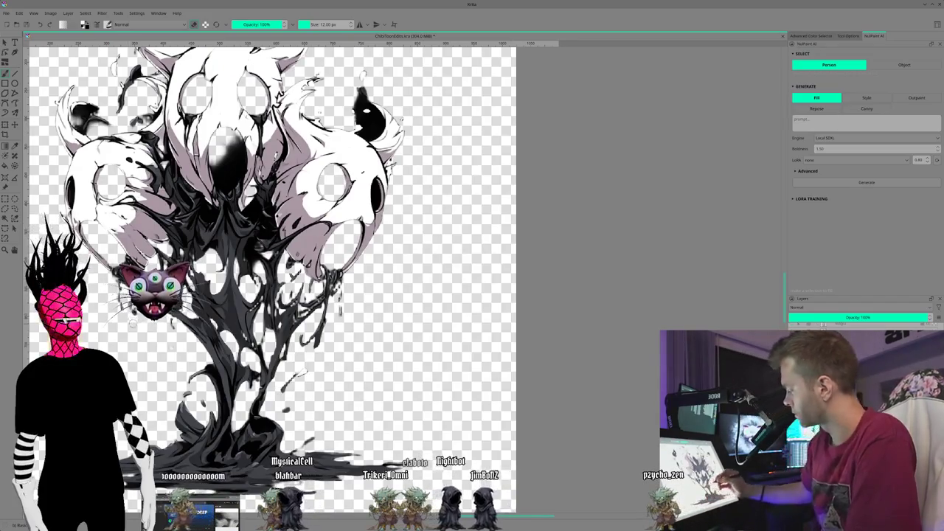
# - Pan the three-skulled creature cutout to show its horns and top edge
pyautogui.moveTo(104, 352); pyautogui.dragTo(163, 378)
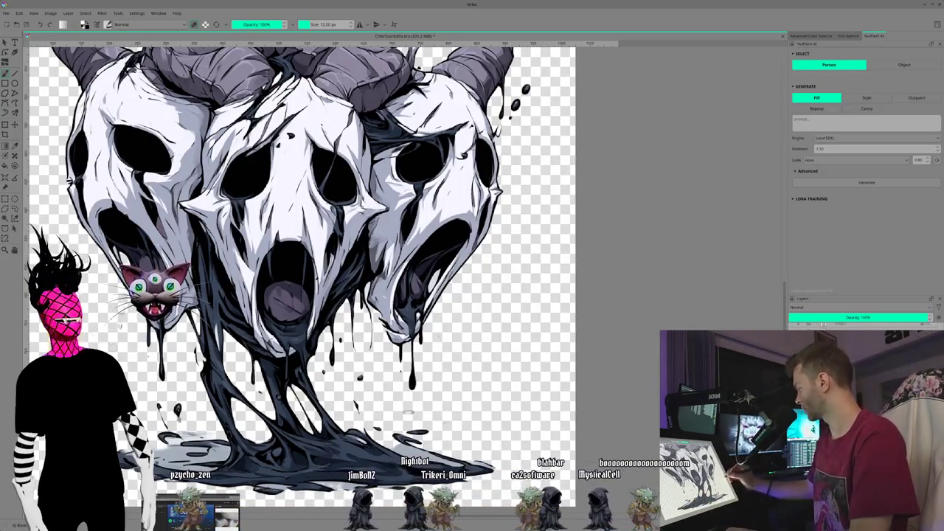
# - Zoom and nudge the view over the three dripping skulls to check their cut-out edges
pyautogui.scroll(3, 332, 280)
pyautogui.scroll(-5, 331, 280)
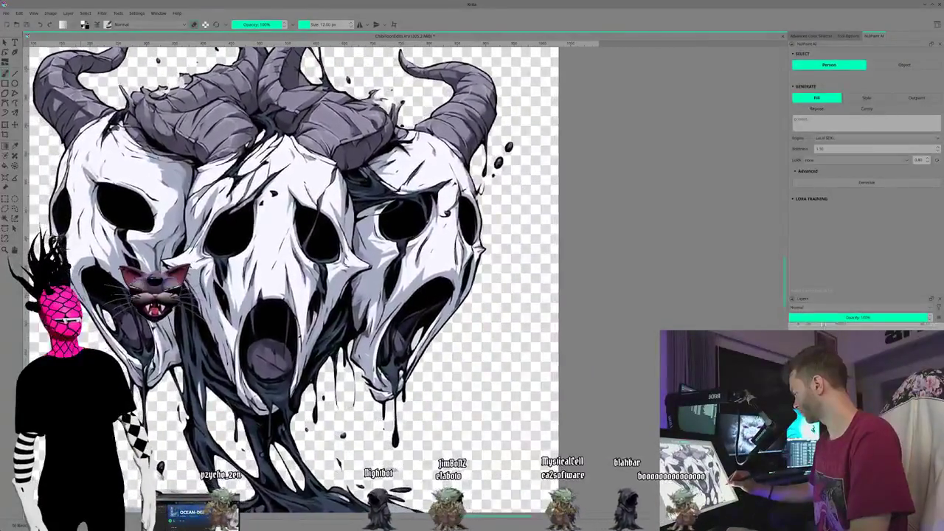
pyautogui.scroll(3, 310, 281)
pyautogui.scroll(-5, 317, 281)
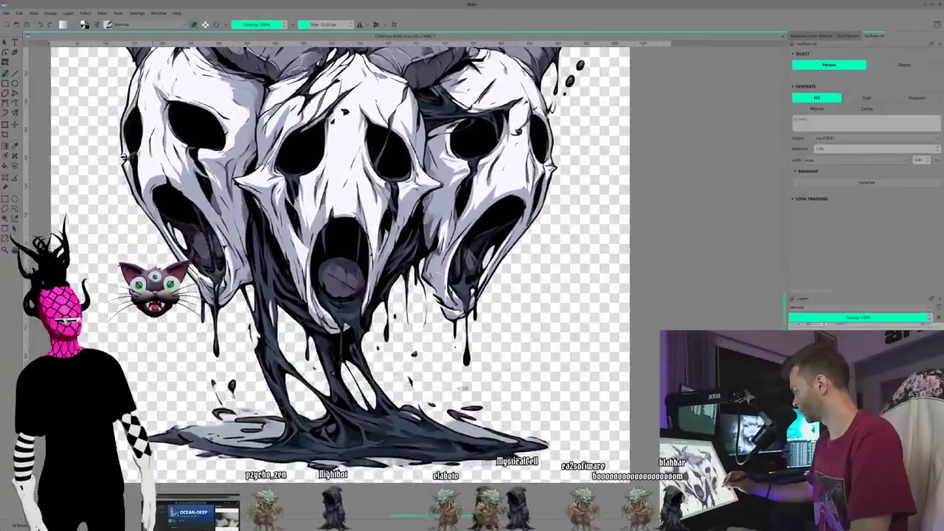
pyautogui.scroll(-2, 318, 280)
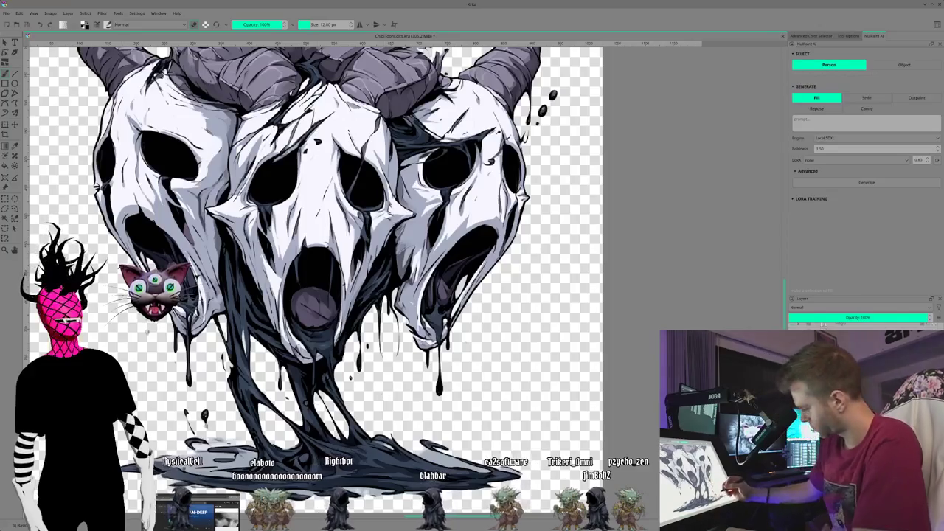
pyautogui.moveTo(382, 398); pyautogui.dragTo(413, 372)
pyautogui.moveTo(354, 295); pyautogui.dragTo(322, 287)
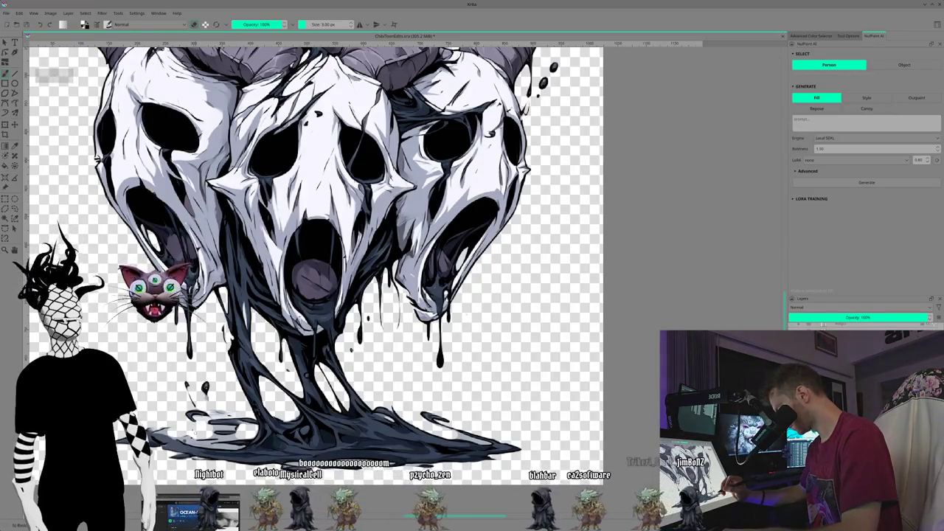
# - Zoom in and erase leftover pixels along the edge of the grey puddle beneath the drips
pyautogui.scroll(2, 403, 273)
pyautogui.scroll(2, 403, 274)
pyautogui.scroll(2, 404, 274)
pyautogui.scroll(1, 403, 273)
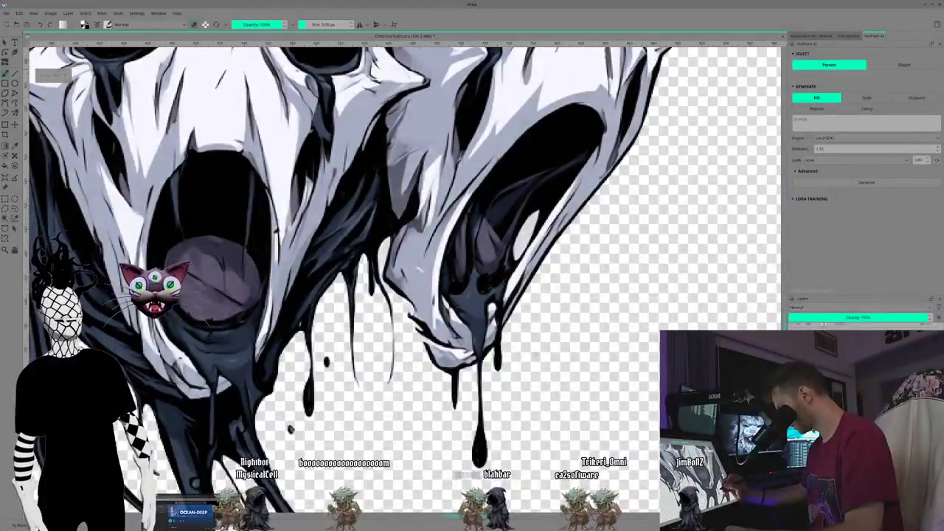
pyautogui.scroll(-2, 404, 274)
pyautogui.scroll(-2, 403, 274)
pyautogui.scroll(-2, 403, 273)
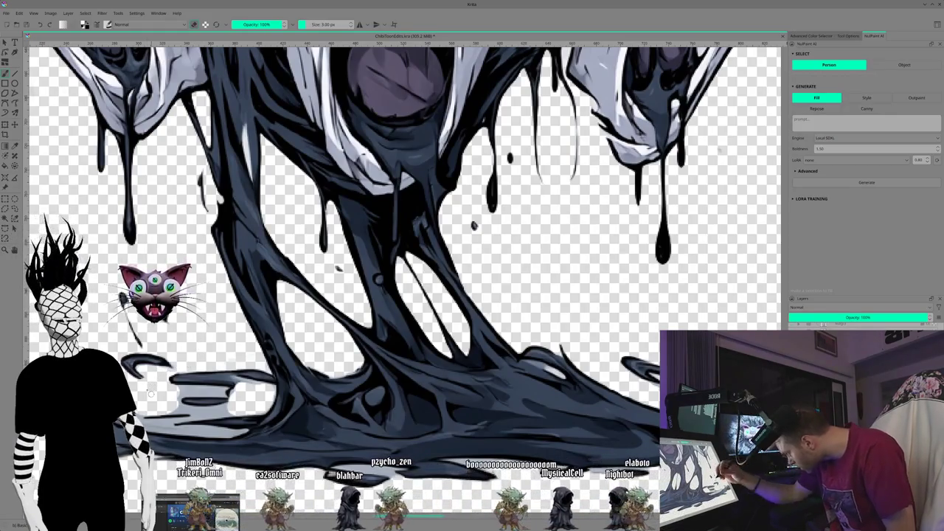
pyautogui.moveTo(181, 390); pyautogui.dragTo(202, 393)
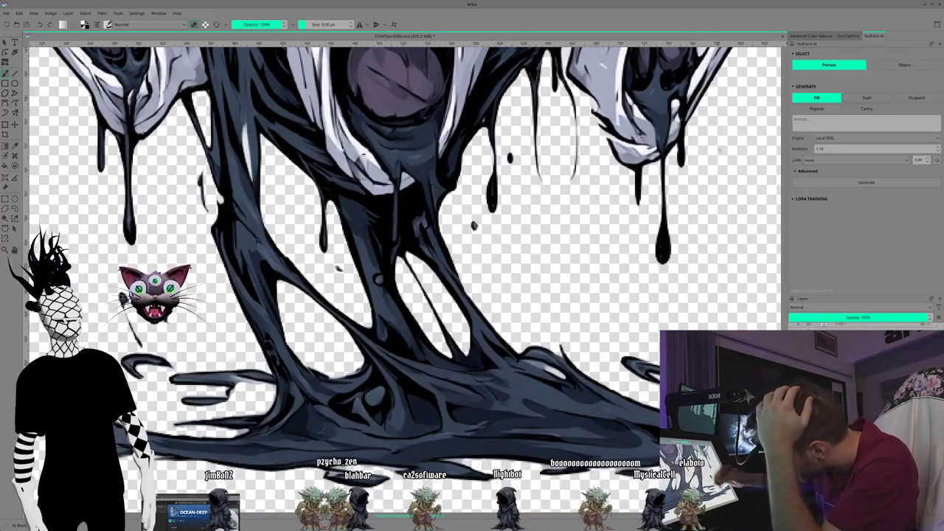
pyautogui.scroll(5, 348, 319)
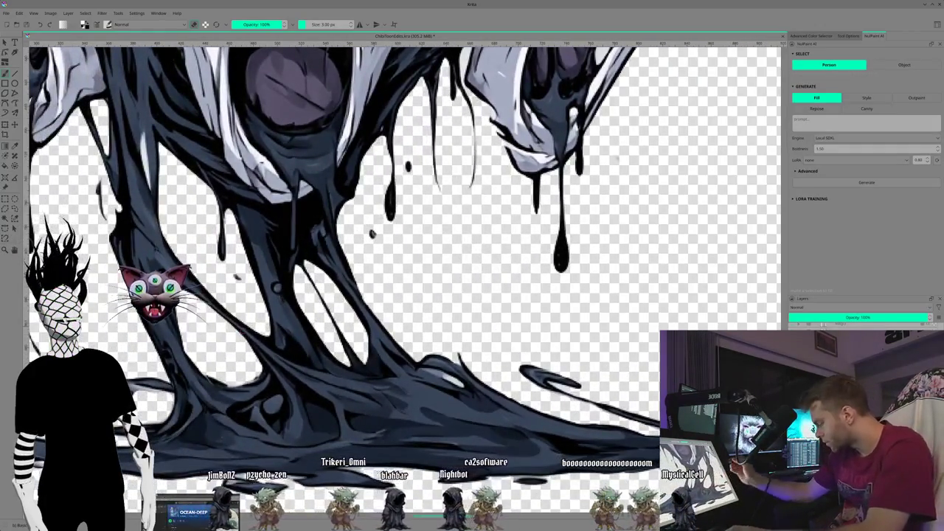
# - Bring up the red-eyed rock golem with the maroon sash in place of the skull trio
pyautogui.scroll(-2, 348, 243)
pyautogui.scroll(-2, 348, 243)
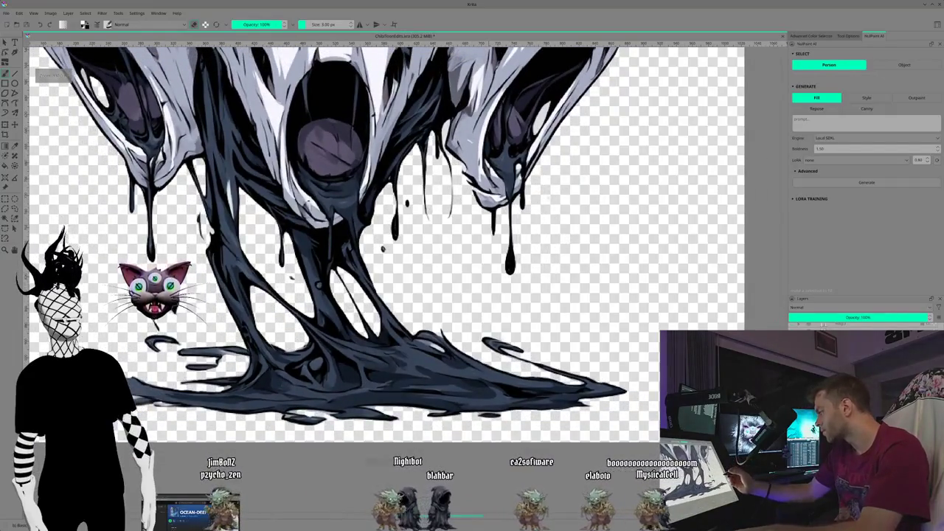
pyautogui.scroll(-2, 347, 243)
pyautogui.scroll(-1, 348, 243)
pyautogui.scroll(-1, 348, 243)
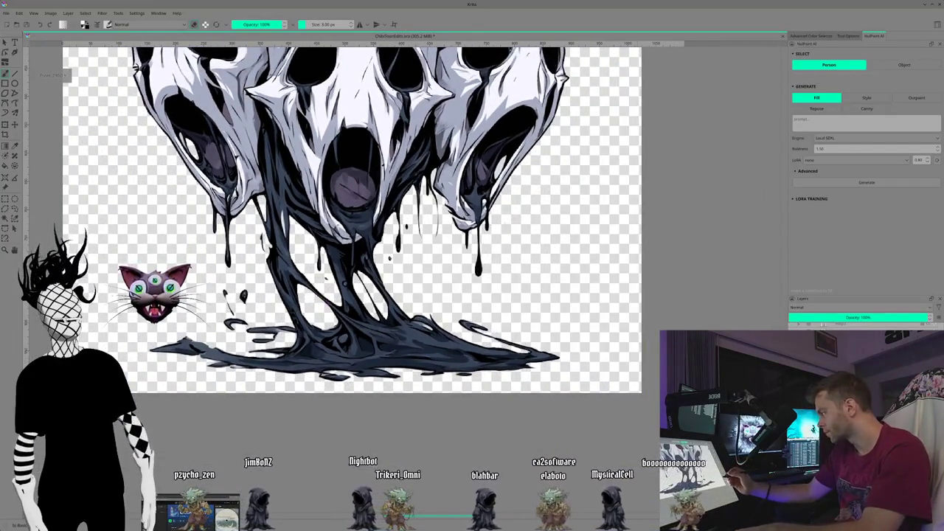
pyautogui.scroll(2, 332, 244)
pyautogui.scroll(2, 332, 243)
pyautogui.scroll(1, 331, 244)
pyautogui.scroll(1, 331, 243)
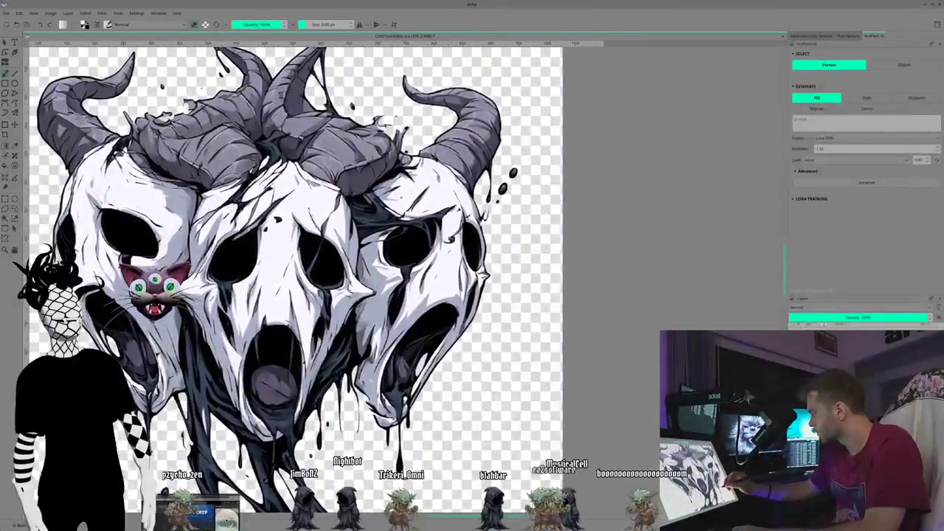
pyautogui.scroll(1, 331, 243)
pyautogui.scroll(1, 332, 244)
pyautogui.scroll(1, 332, 243)
pyautogui.scroll(1, 332, 243)
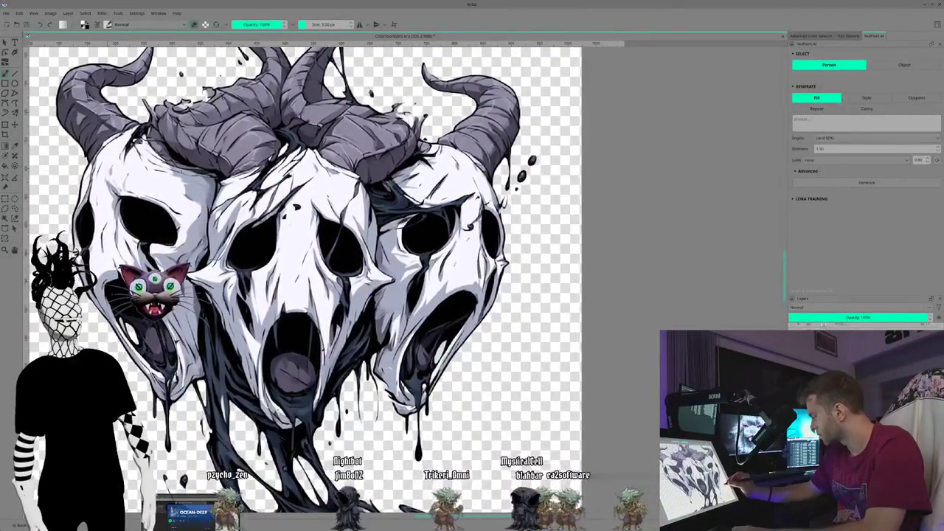
pyautogui.scroll(-1, 302, 280)
pyautogui.scroll(-1, 303, 280)
pyautogui.scroll(-1, 302, 280)
pyautogui.scroll(-1, 302, 280)
pyautogui.scroll(1, 302, 280)
pyautogui.scroll(1, 302, 280)
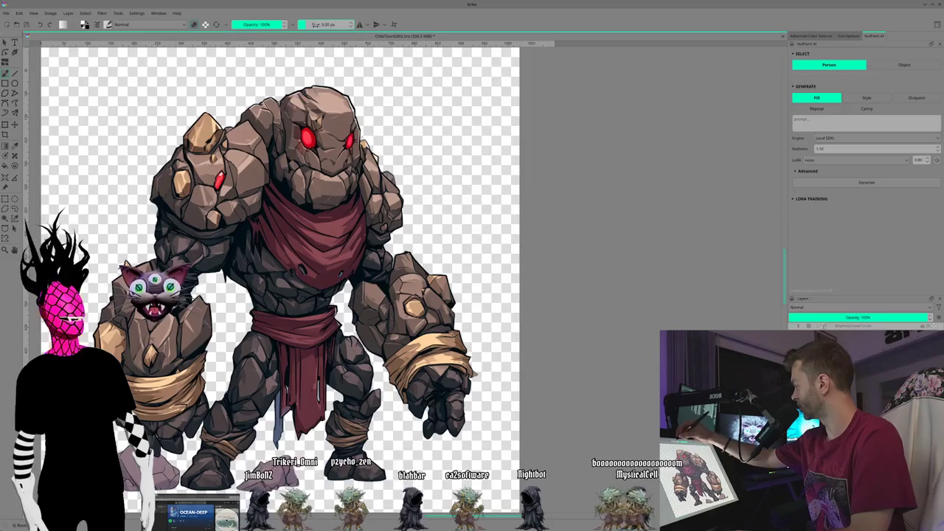
# - Set the brush size to about 18.37 px and magnify the golem's right fist
pyautogui.moveTo(306, 25); pyautogui.dragTo(314, 25)
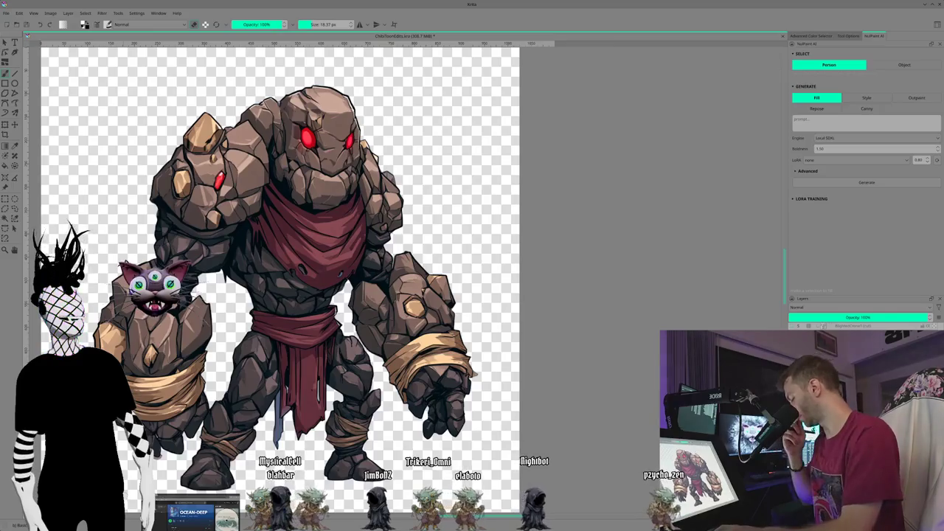
pyautogui.press('+')
pyautogui.press('+')
pyautogui.press('+')
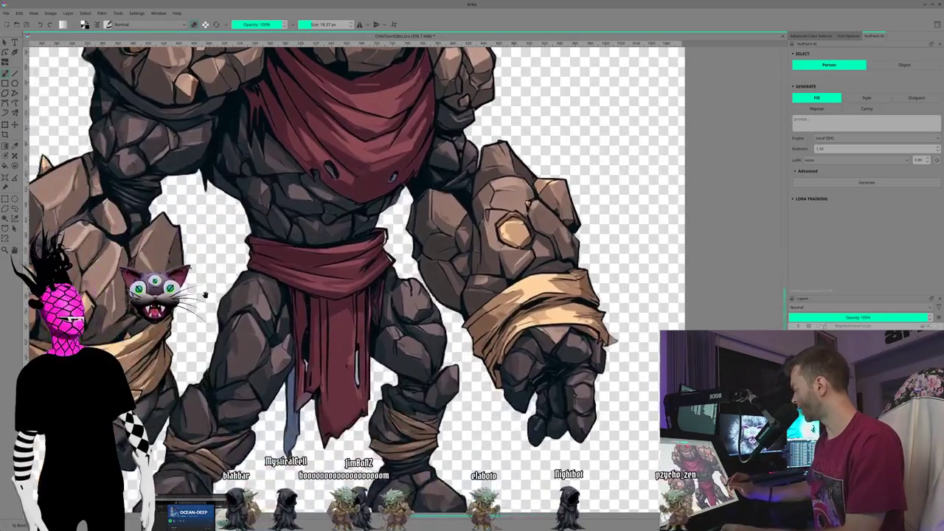
pyautogui.moveTo(368, 258); pyautogui.dragTo(439, 214)
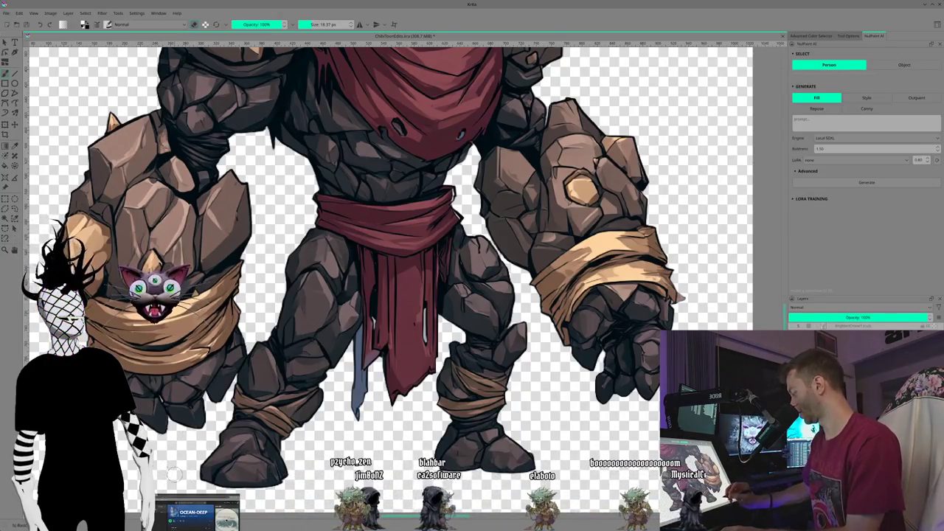
# - Zoom out and reposition the view to show the whole golem from sash to feet
pyautogui.press('-')
pyautogui.press('-')
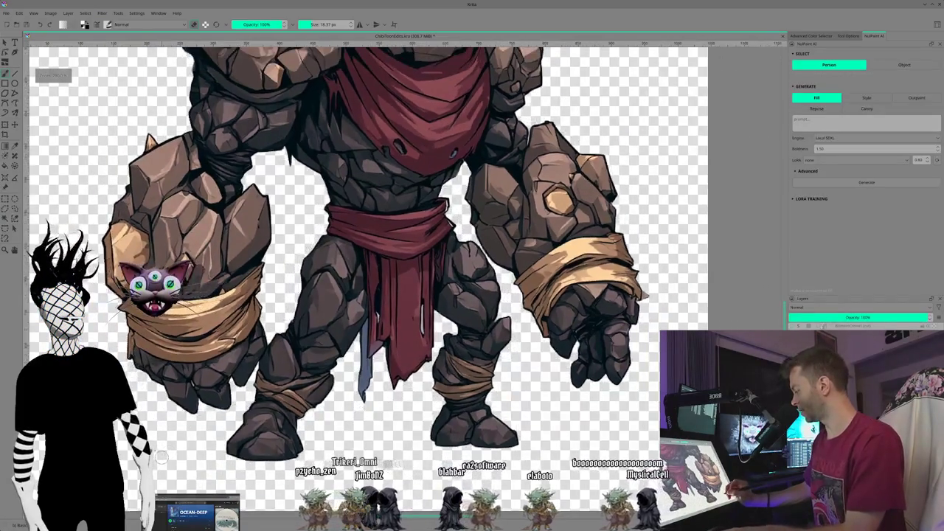
pyautogui.press('-')
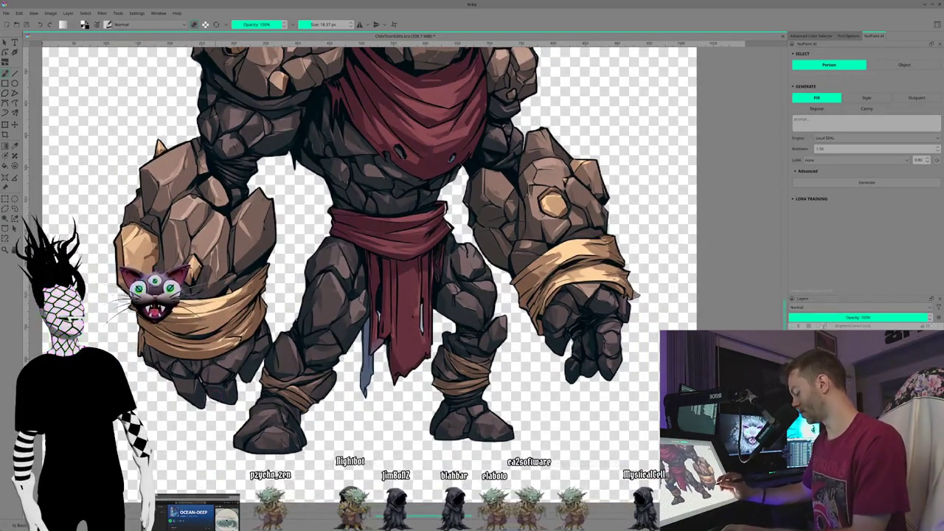
pyautogui.scroll(-3, 302, 239)
pyautogui.scroll(1, 215, 359)
pyautogui.scroll(1, 215, 360)
pyautogui.scroll(-2, 216, 359)
pyautogui.scroll(2, 215, 359)
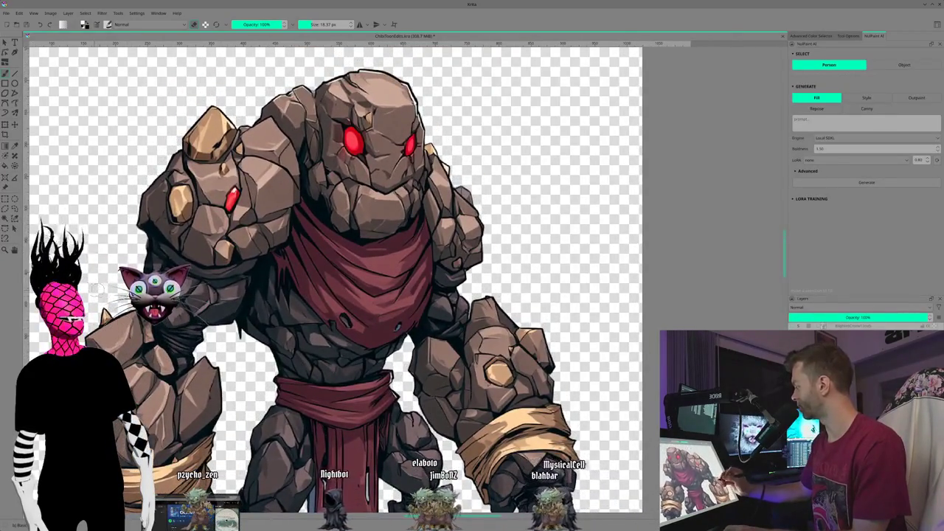
pyautogui.scroll(-1, 103, 293)
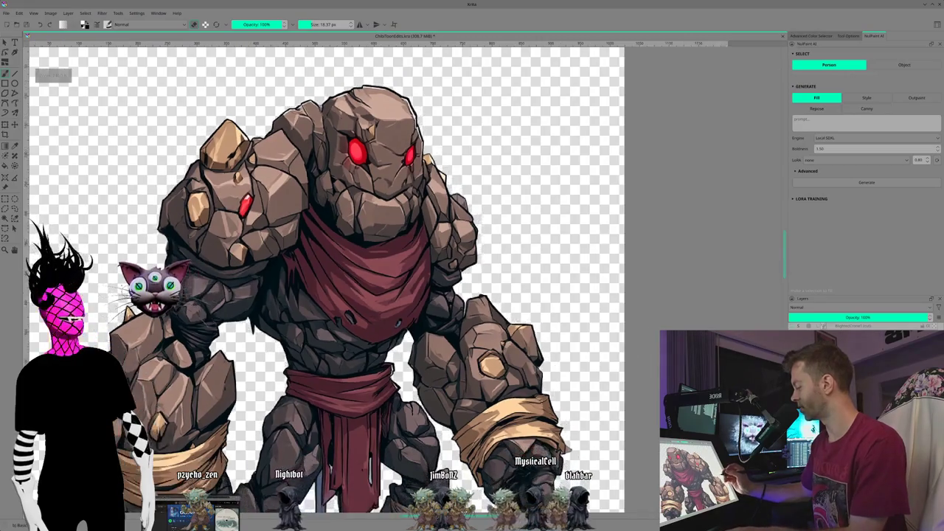
pyautogui.scroll(-2, 324, 280)
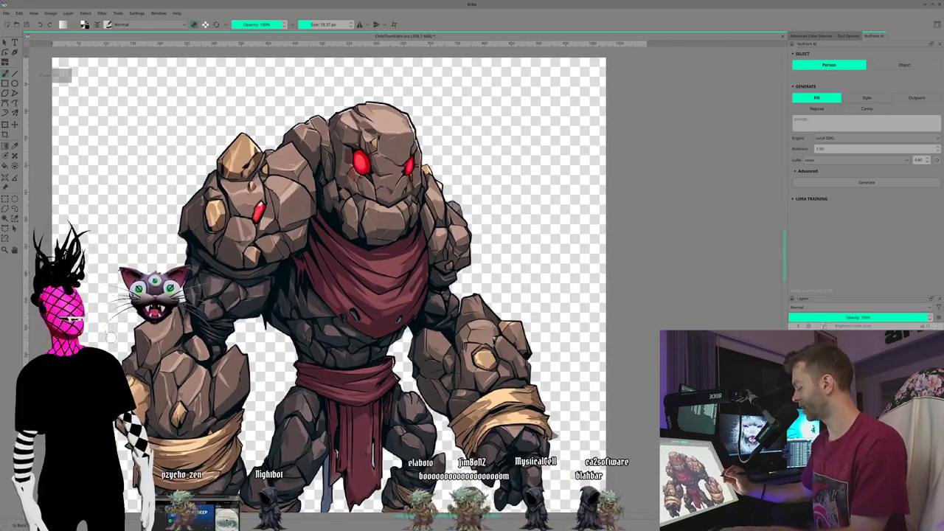
pyautogui.scroll(2, 325, 280)
pyautogui.moveTo(332, 280); pyautogui.dragTo(324, 284)
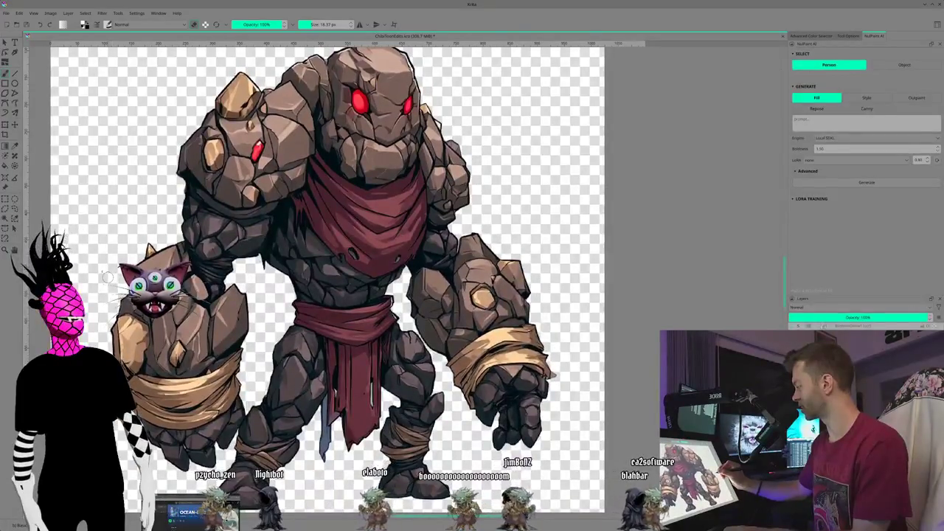
pyautogui.press('-')
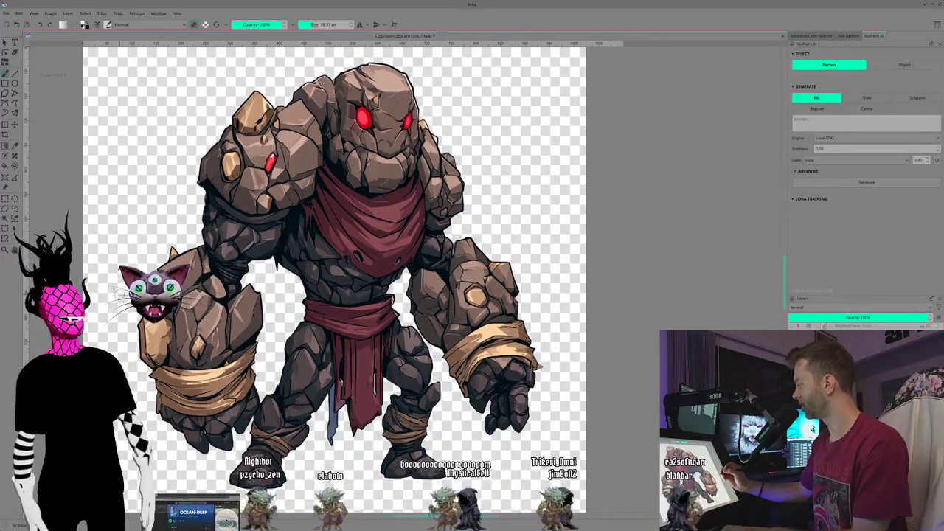
pyautogui.moveTo(130, 255); pyautogui.dragTo(90, 233)
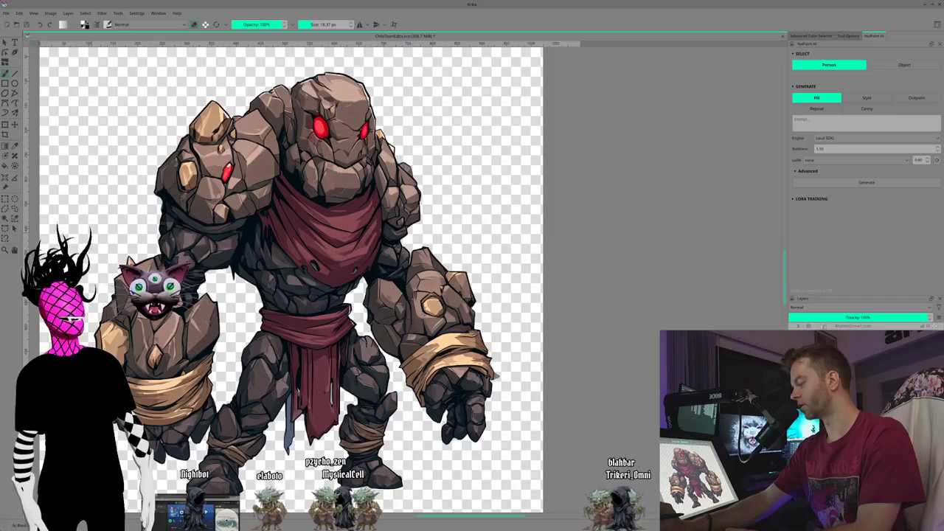
pyautogui.hotkey('ctrl', 'v')
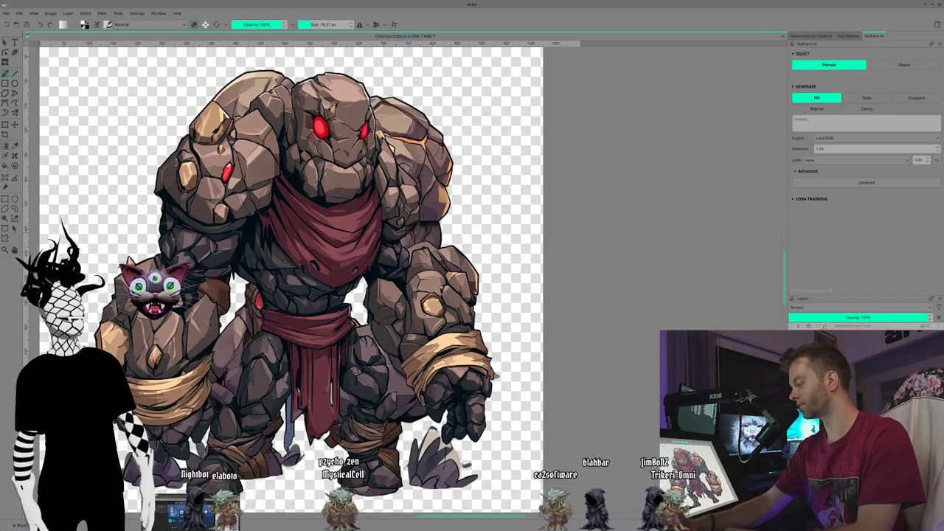
# - Swap in the orange-cracked golem with brown wraps and a red waist gem
pyautogui.hotkey('ctrl', 'z')
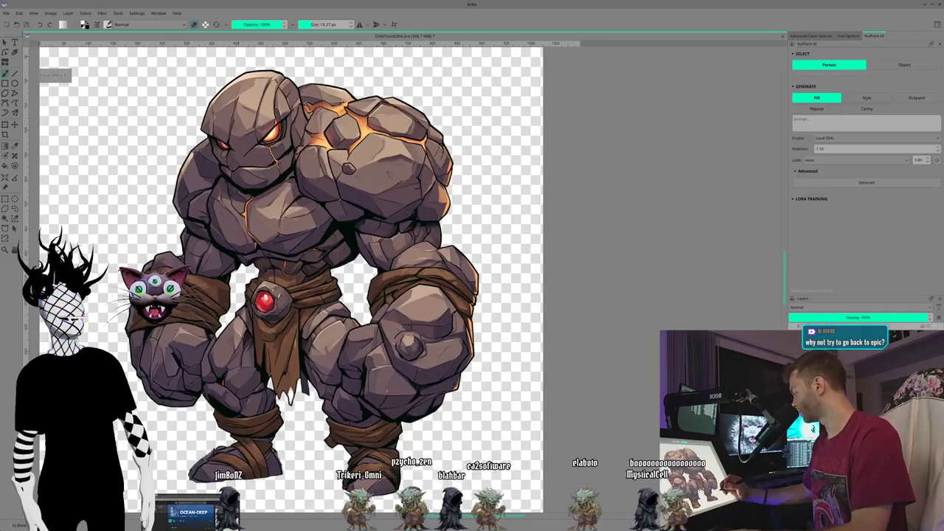
pyautogui.scroll(2, 403, 279)
# - Zoom in on the lava-cracked golem's wrapped legs and fists
pyautogui.scroll(1, 404, 279)
pyautogui.scroll(1, 403, 280)
pyautogui.scroll(1, 403, 279)
pyautogui.scroll(1, 421, 273)
pyautogui.scroll(1, 420, 273)
pyautogui.scroll(1, 421, 273)
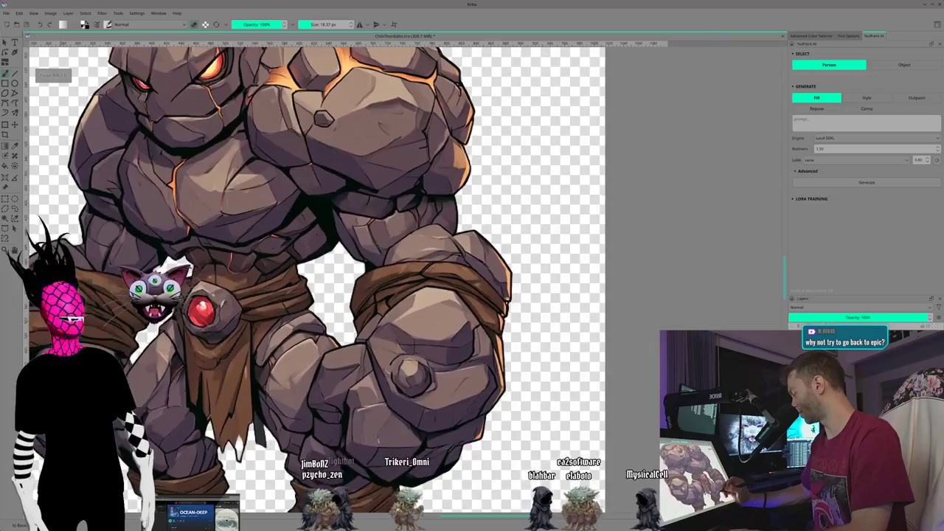
pyautogui.scroll(1, 420, 272)
pyautogui.scroll(-1, 332, 280)
pyautogui.scroll(-3, 280, 280)
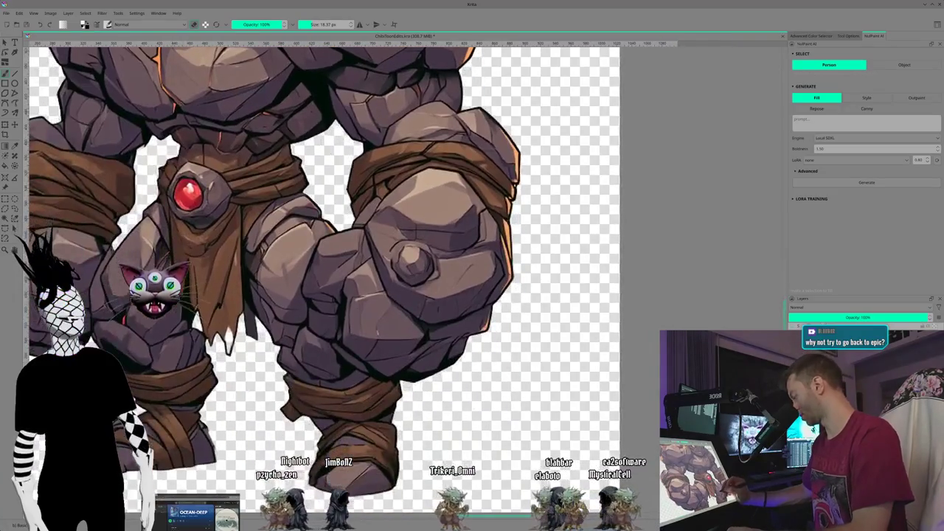
pyautogui.hscroll(-1, 216, 374)
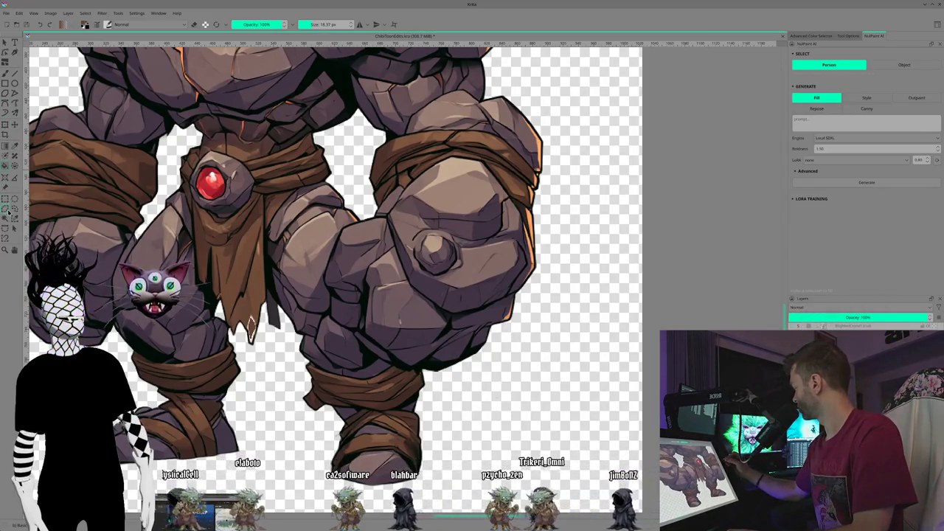
# - Select the brush tool and shrink it to 2.82 px
pyautogui.press('b')
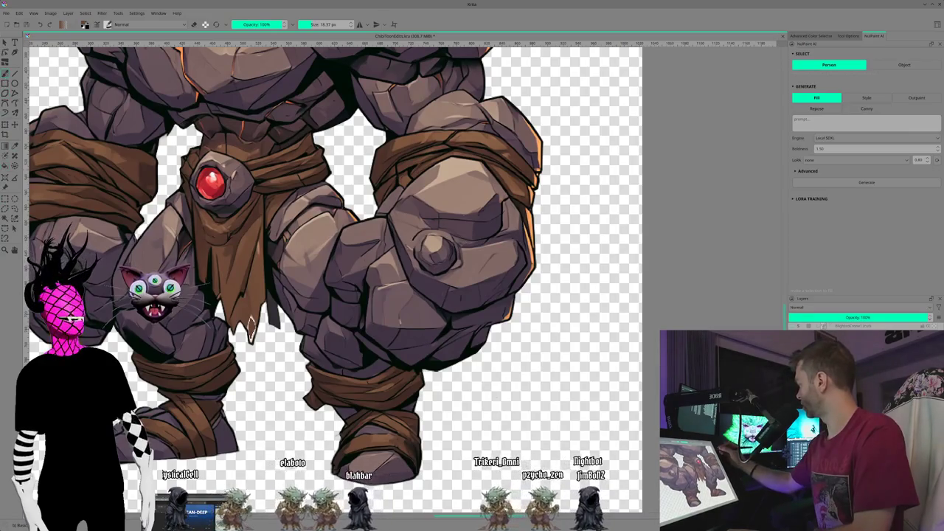
pyautogui.click(16, 146)
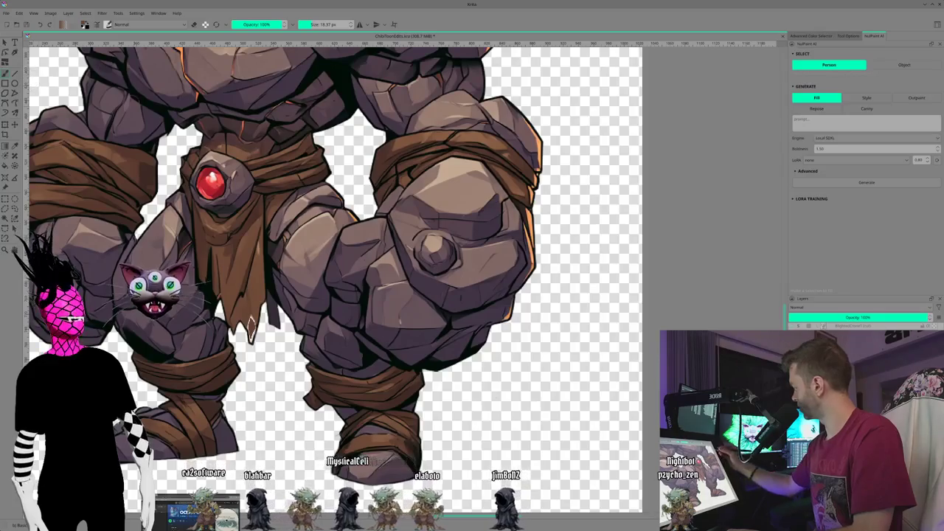
pyautogui.press('[')
pyautogui.press('[')
pyautogui.press('[')
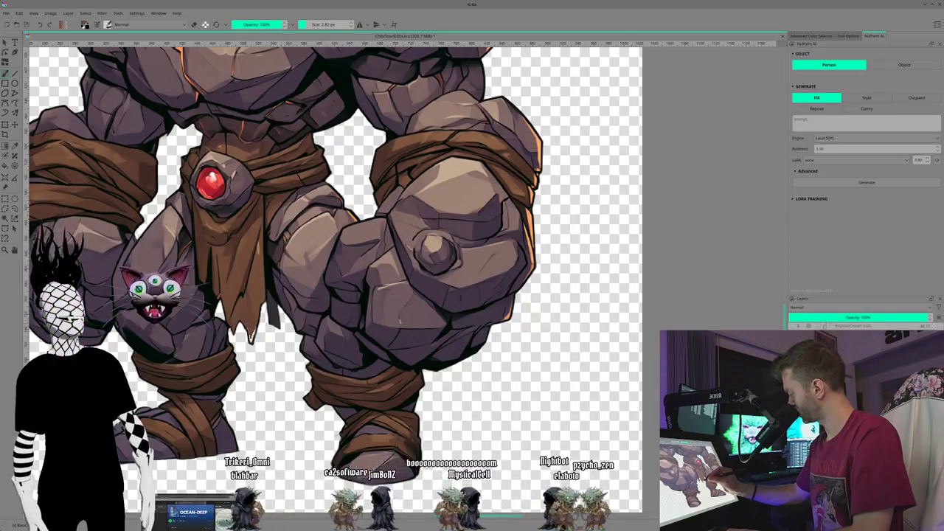
# - Zoom around the golem's rocky fist and cloth leg wraps, tidying their outlines
pyautogui.scroll(2, 407, 279)
pyautogui.scroll(2, 407, 278)
pyautogui.scroll(1, 402, 310)
pyautogui.scroll(1, 402, 310)
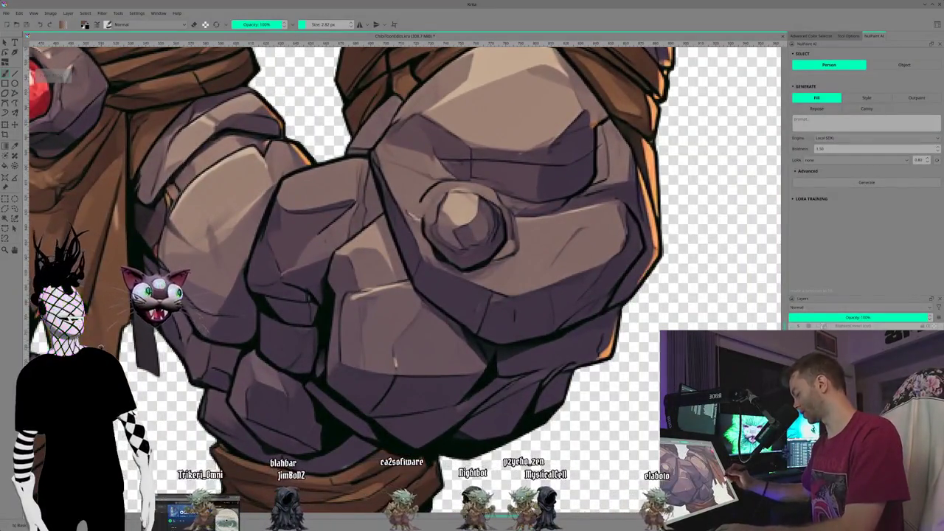
pyautogui.scroll(-2, 406, 281)
pyautogui.scroll(2, 405, 280)
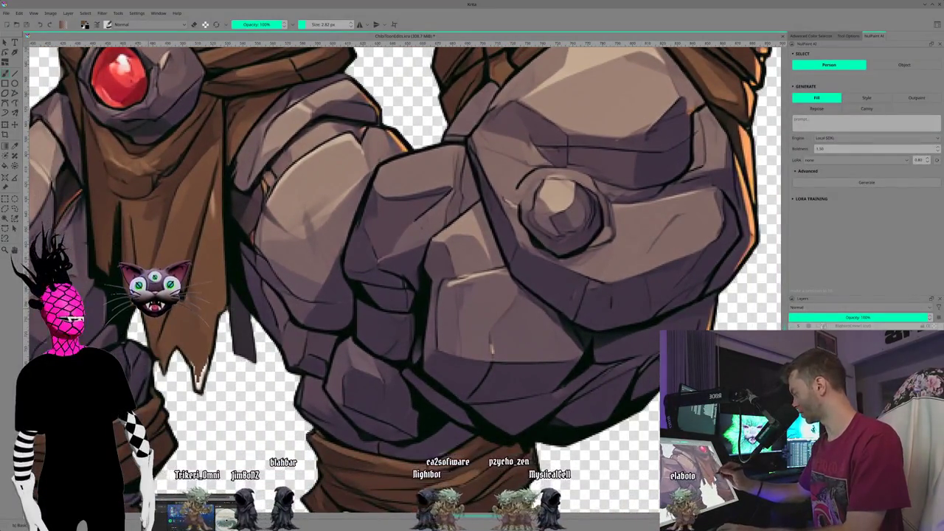
pyautogui.scroll(1, 413, 258)
pyautogui.scroll(1, 413, 258)
pyautogui.scroll(1, 413, 258)
pyautogui.scroll(1, 413, 258)
pyautogui.scroll(-1, 406, 280)
pyautogui.scroll(1, 406, 280)
pyautogui.scroll(1, 405, 281)
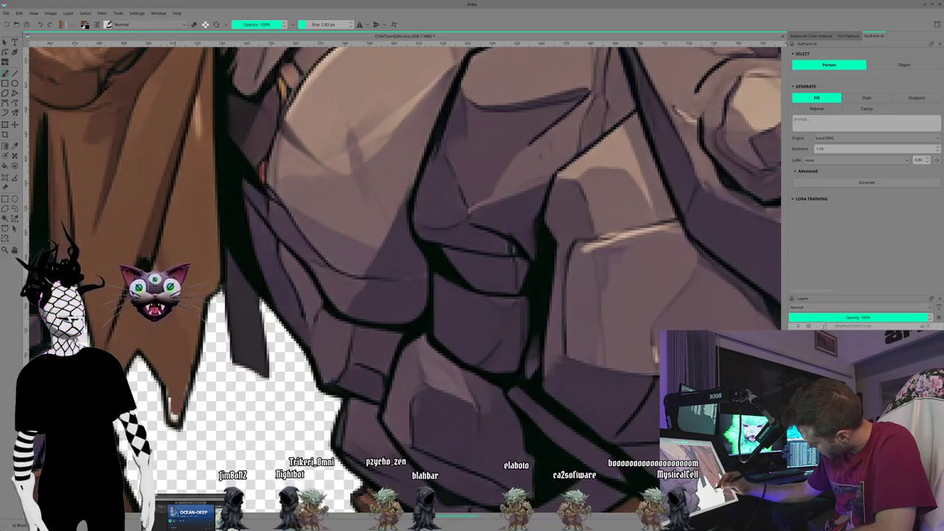
pyautogui.scroll(-1, 406, 280)
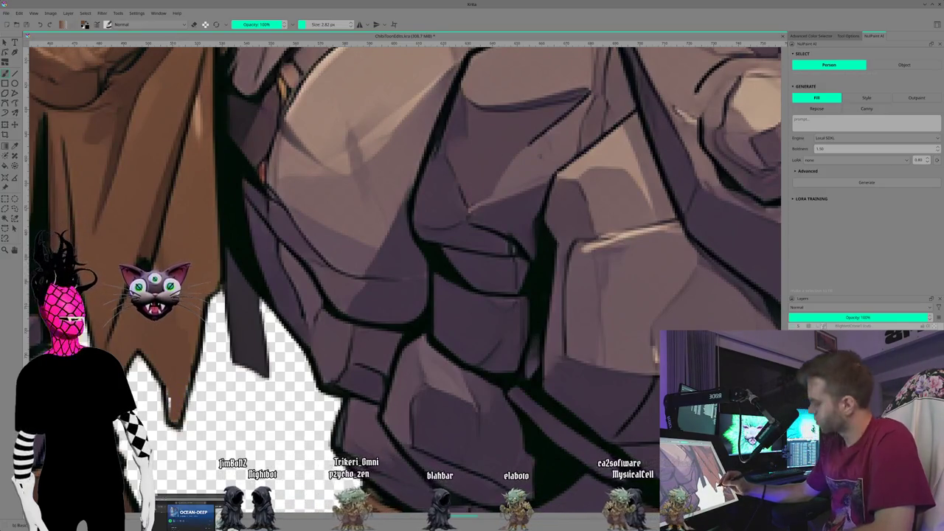
pyautogui.scroll(1, 406, 280)
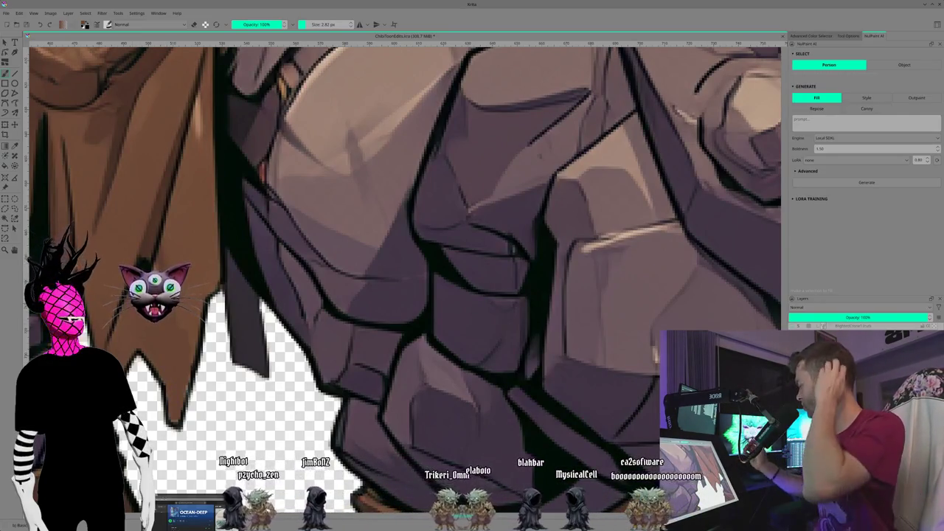
pyautogui.scroll(-2, 406, 280)
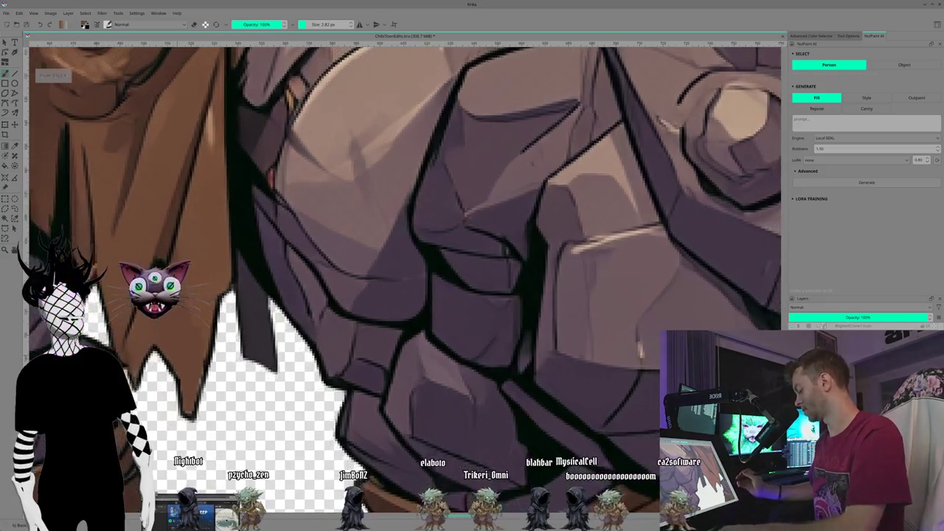
pyautogui.scroll(-2, 406, 280)
pyautogui.scroll(-1, 406, 280)
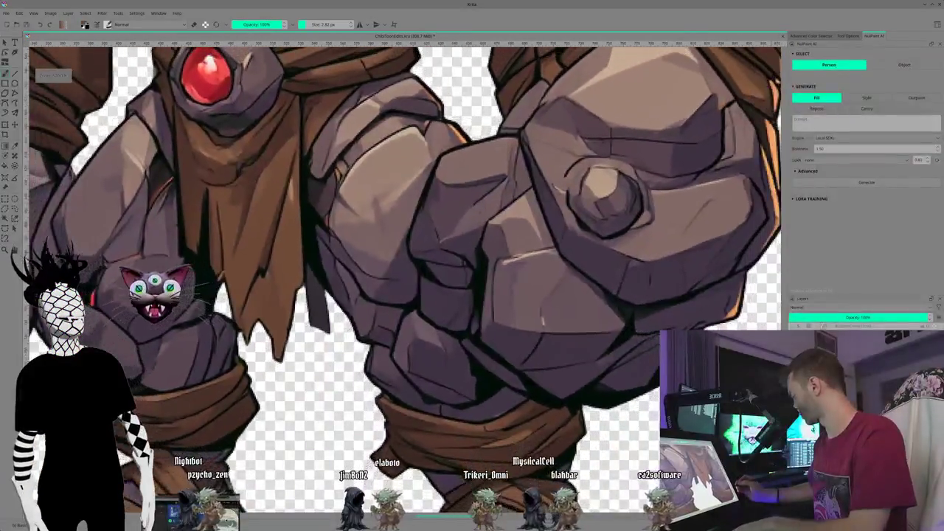
pyautogui.scroll(-1, 405, 280)
pyautogui.scroll(1, 405, 280)
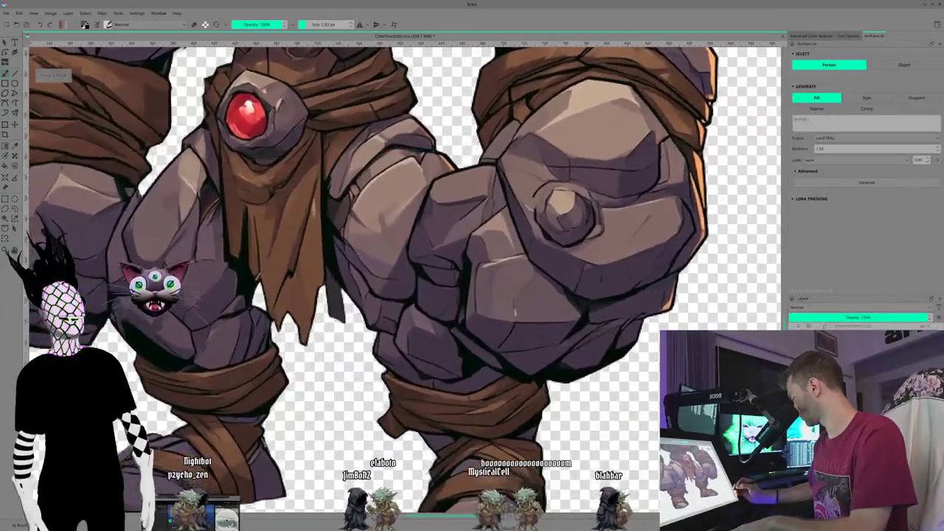
pyautogui.scroll(1, 405, 280)
pyautogui.scroll(1, 405, 281)
pyautogui.scroll(-2, 405, 280)
pyautogui.scroll(-2, 406, 280)
pyautogui.scroll(-1, 405, 281)
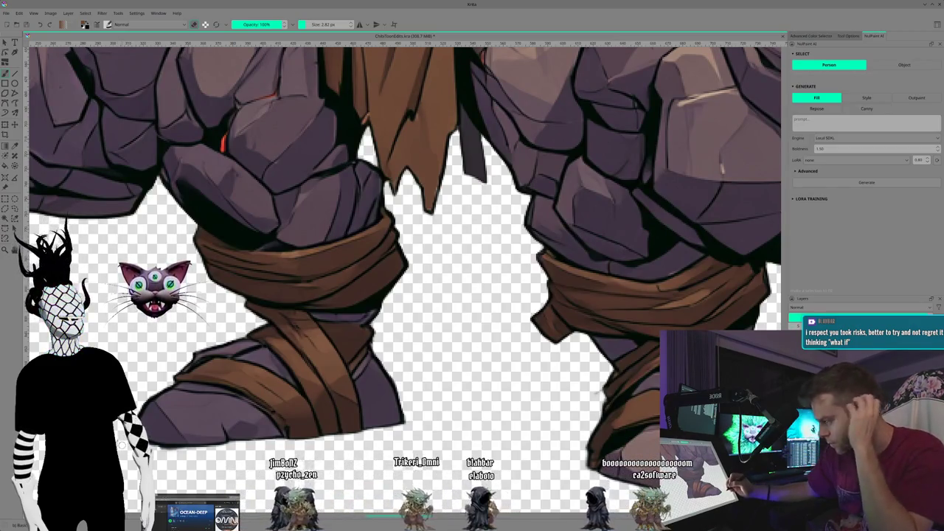
pyautogui.scroll(-1, 405, 243)
pyautogui.scroll(-1, 405, 244)
pyautogui.scroll(-1, 405, 243)
pyautogui.scroll(-1, 406, 243)
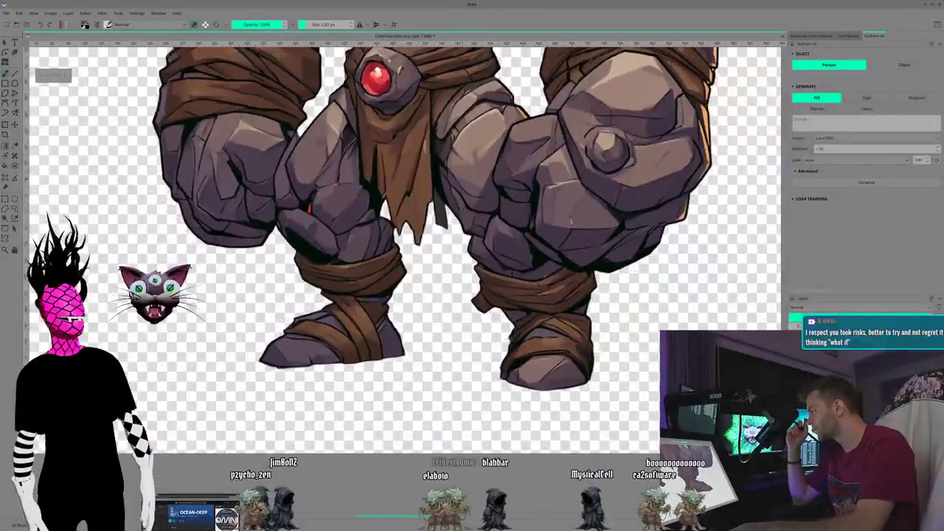
pyautogui.scroll(-2, 405, 273)
pyautogui.scroll(-2, 405, 273)
pyautogui.scroll(-3, 406, 273)
pyautogui.scroll(-1, 405, 273)
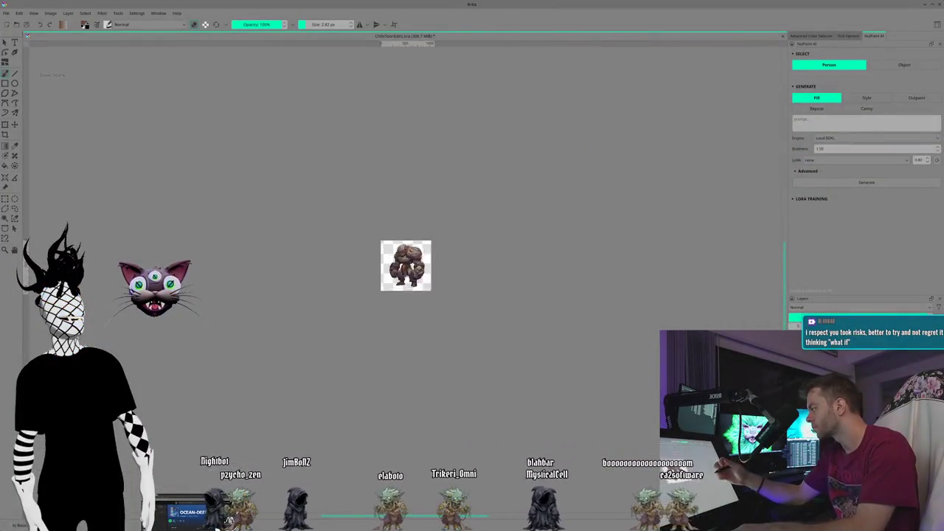
pyautogui.scroll(3, 405, 273)
pyautogui.scroll(2, 406, 273)
pyautogui.scroll(2, 406, 273)
pyautogui.scroll(1, 406, 273)
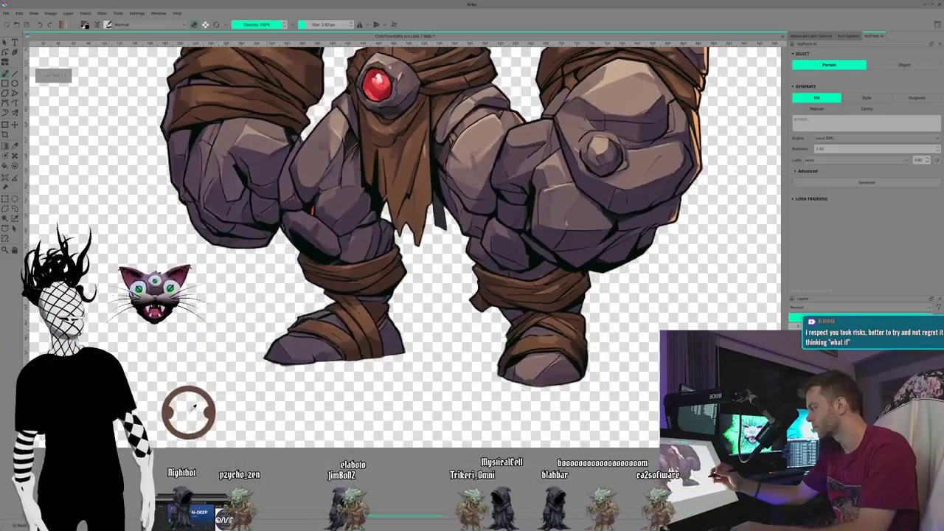
pyautogui.moveTo(413, 185)
pyautogui.mouseDown()
pyautogui.moveTo(400, 227)
pyautogui.moveTo(306, 300)
pyautogui.moveTo(270, 365)
pyautogui.mouseUp()
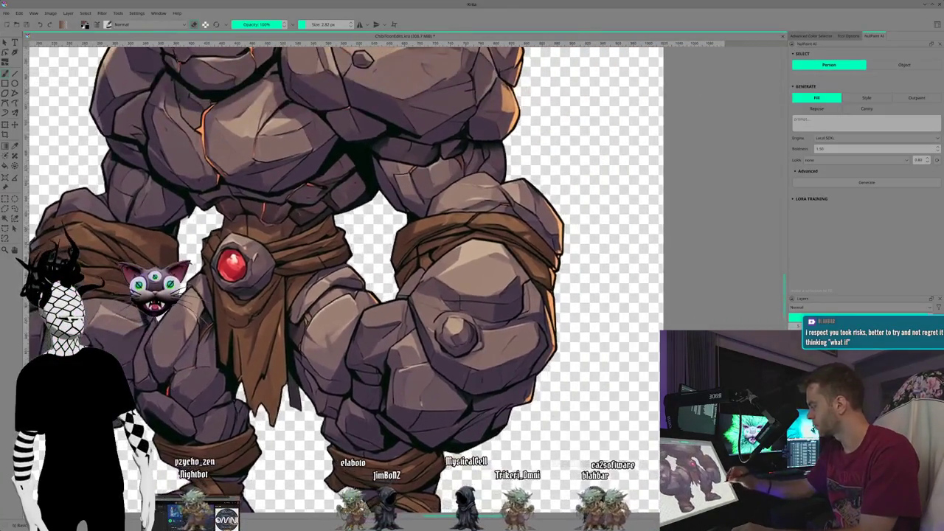
pyautogui.scroll(-2, 405, 273)
pyautogui.scroll(1, 406, 273)
pyautogui.scroll(1, 405, 273)
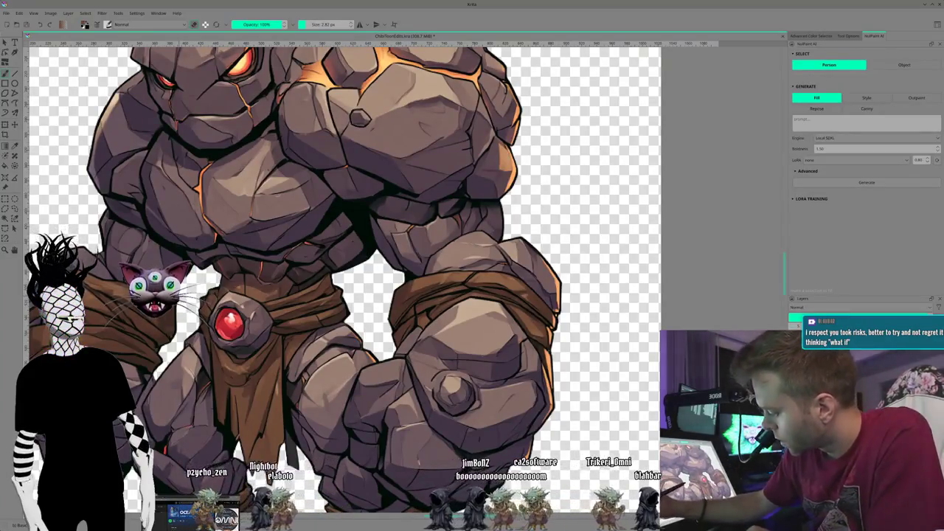
pyautogui.hotkey('ctrl', 'z')
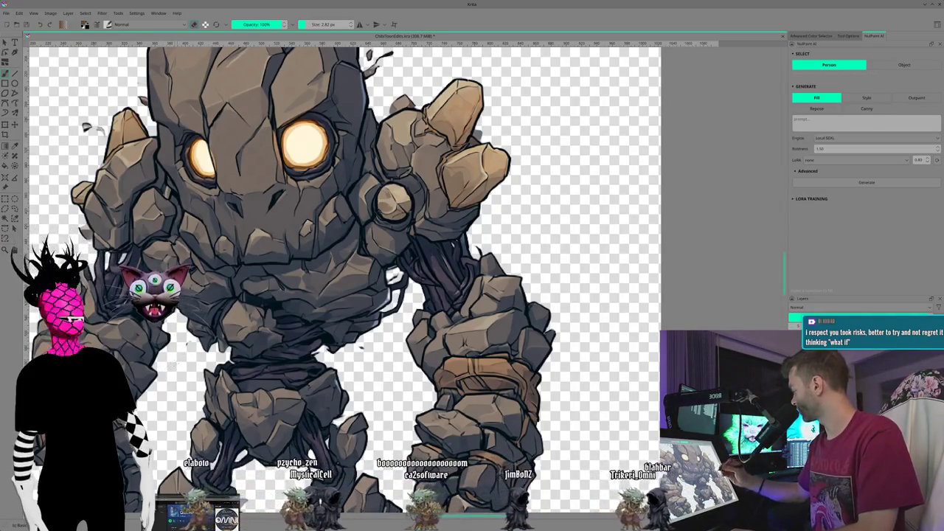
# - Erase stray fragments around the amber-eyed golem's craggy head and raised hand
pyautogui.scroll(1, 368, 277)
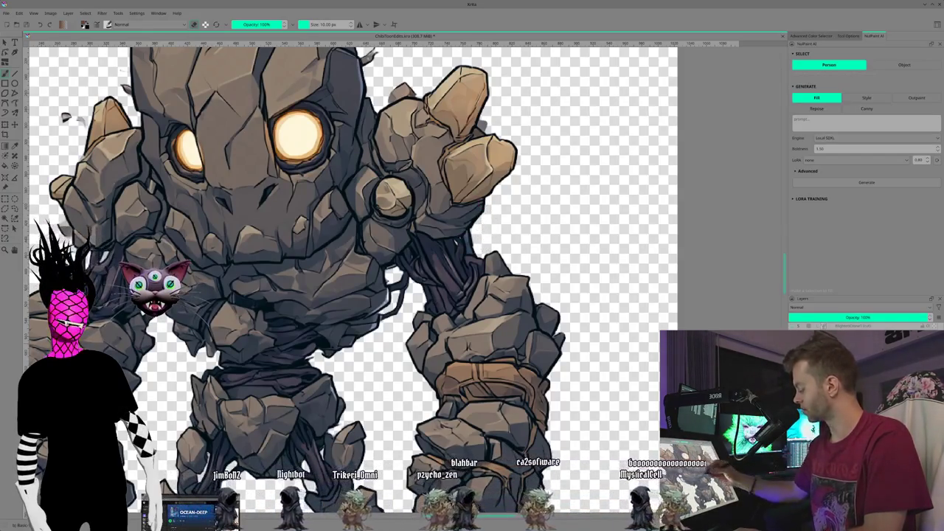
pyautogui.moveTo(354, 266)
pyautogui.mouseDown()
pyautogui.moveTo(428, 258)
pyautogui.moveTo(493, 275)
pyautogui.moveTo(475, 354)
pyautogui.mouseUp()
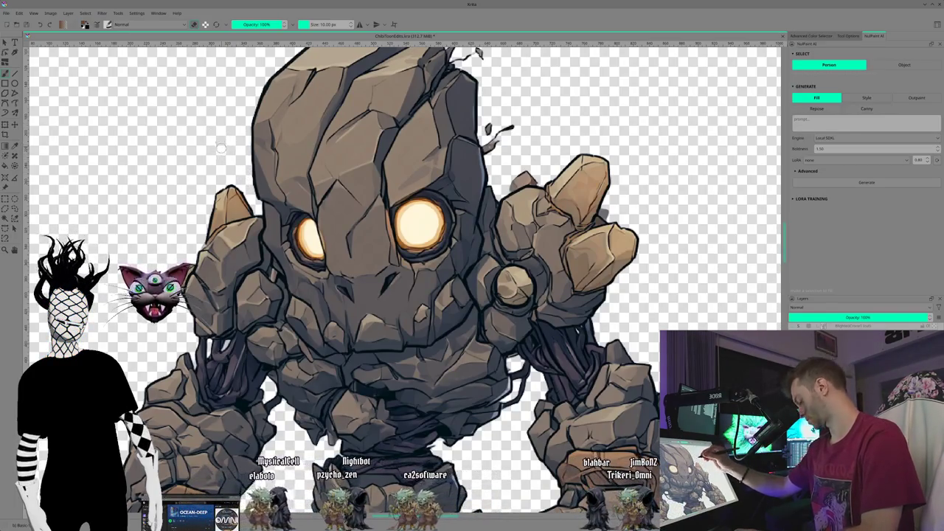
pyautogui.scroll(3, 231, 149)
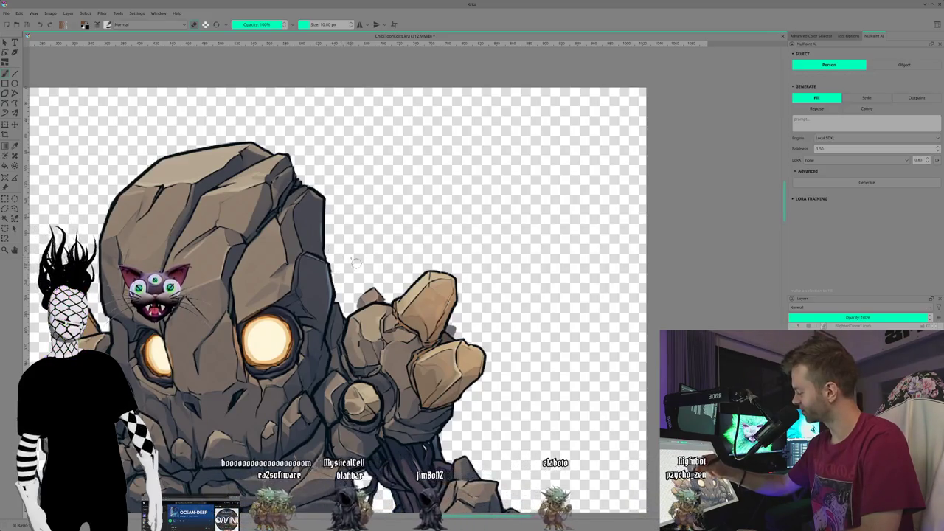
pyautogui.scroll(-2, 363, 182)
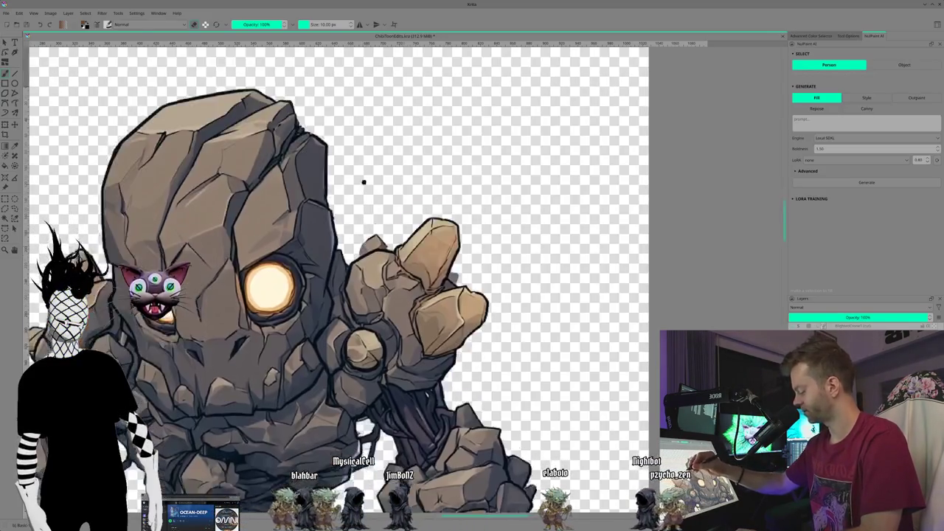
# - Work down the golem's raised hand, lower arm, legs and fist, then reframe to show its head
pyautogui.scroll(-2, 363, 182)
pyautogui.scroll(-1, 326, 137)
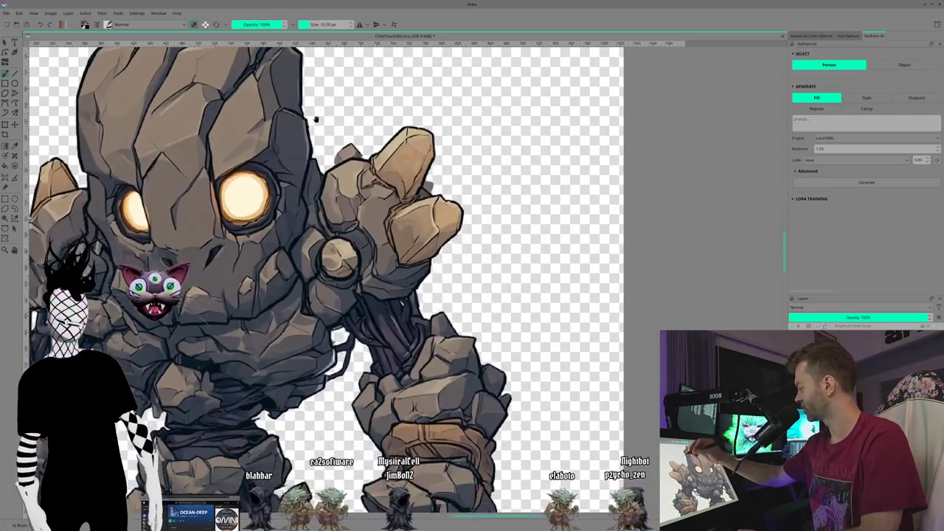
pyautogui.moveTo(316, 118); pyautogui.dragTo(275, 137)
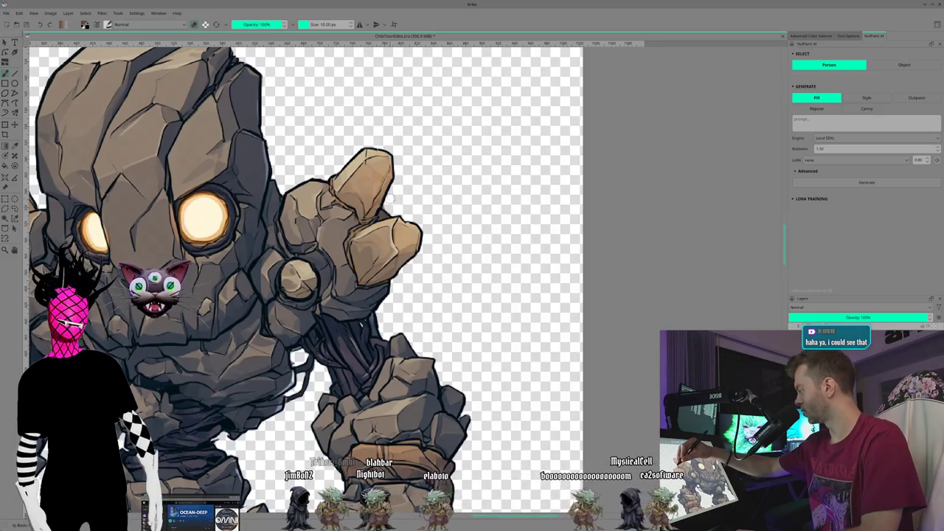
pyautogui.moveTo(321, 349)
pyautogui.mouseDown()
pyautogui.moveTo(286, 295)
pyautogui.moveTo(196, 301)
pyautogui.moveTo(205, 310)
pyautogui.mouseUp()
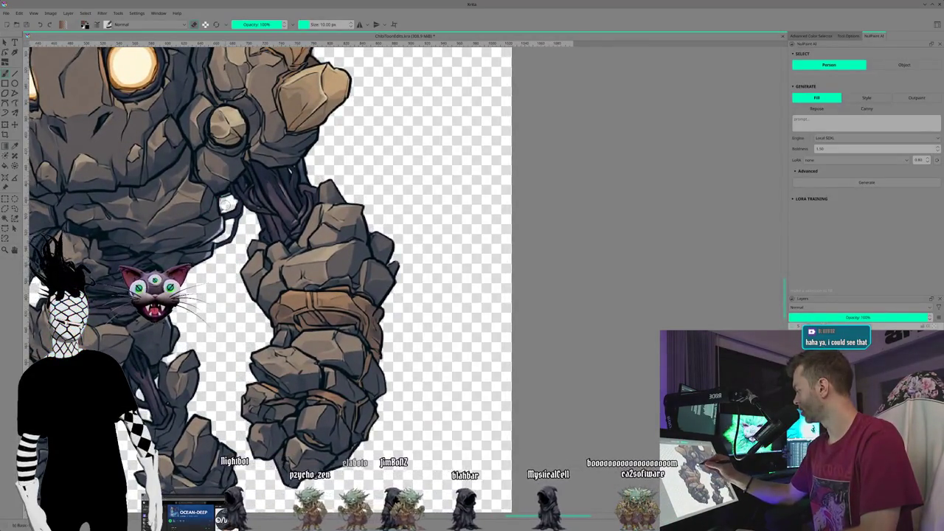
pyautogui.moveTo(227, 320)
pyautogui.mouseDown()
pyautogui.moveTo(192, 232)
pyautogui.moveTo(208, 317)
pyautogui.mouseUp()
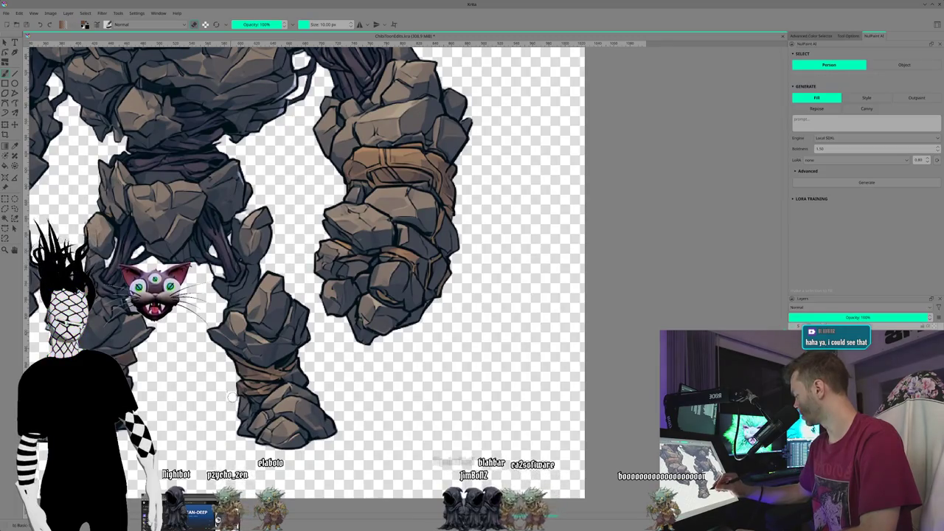
pyautogui.moveTo(231, 396); pyautogui.dragTo(197, 351)
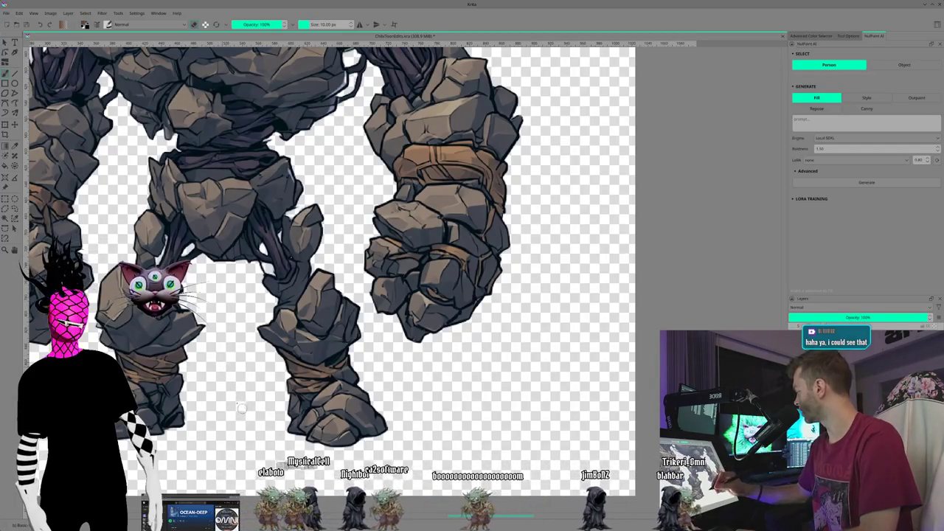
pyautogui.moveTo(241, 408); pyautogui.dragTo(221, 369)
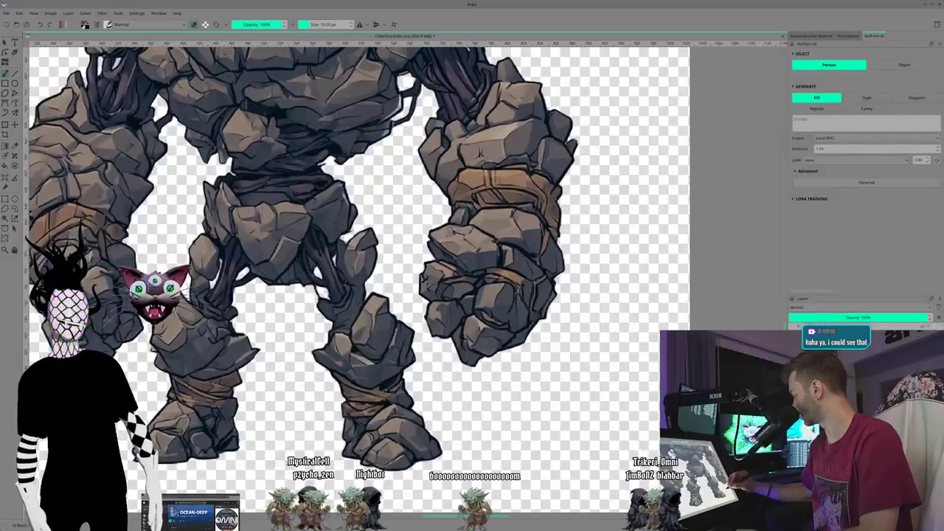
pyautogui.moveTo(354, 258)
pyautogui.mouseDown()
pyautogui.moveTo(368, 280)
pyautogui.moveTo(365, 258)
pyautogui.mouseUp()
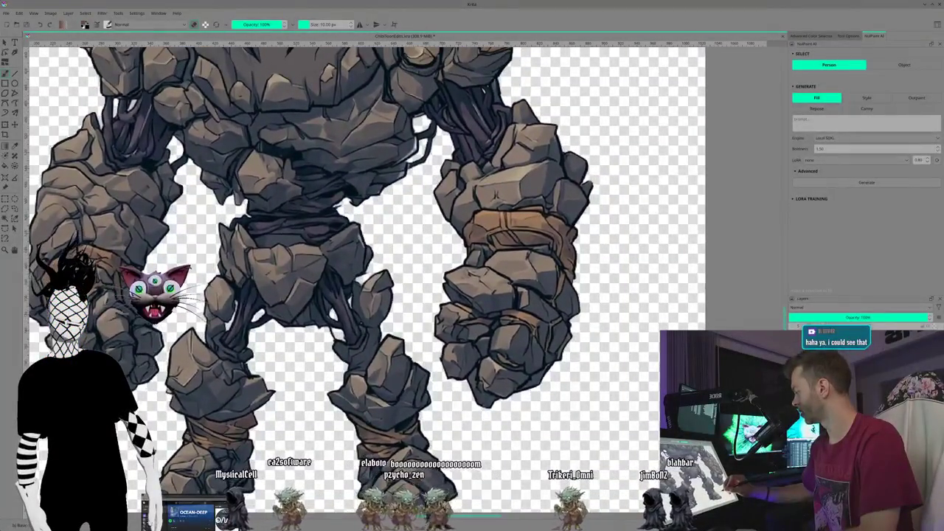
pyautogui.moveTo(221, 339); pyautogui.dragTo(185, 330)
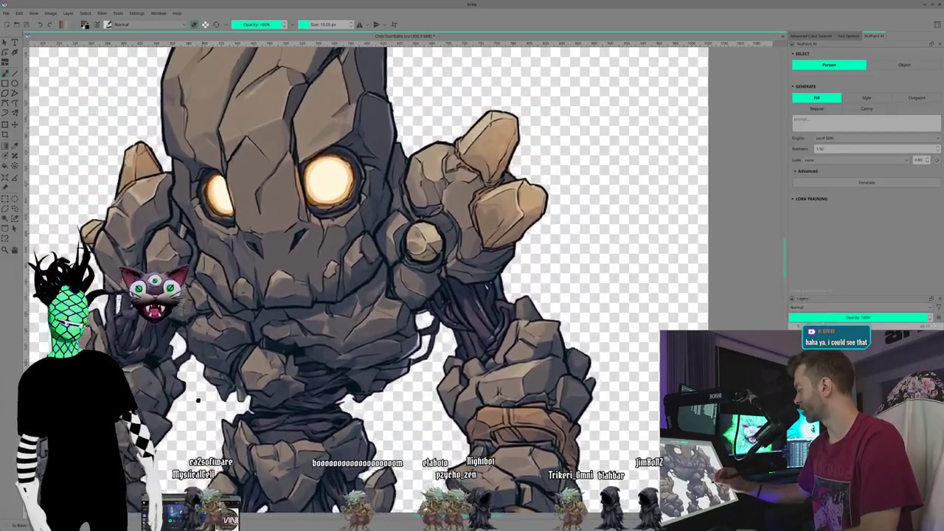
pyautogui.moveTo(185, 330)
pyautogui.mouseDown()
pyautogui.moveTo(188, 368)
pyautogui.moveTo(210, 383)
pyautogui.moveTo(214, 351)
pyautogui.moveTo(196, 350)
pyautogui.moveTo(199, 391)
pyautogui.mouseUp()
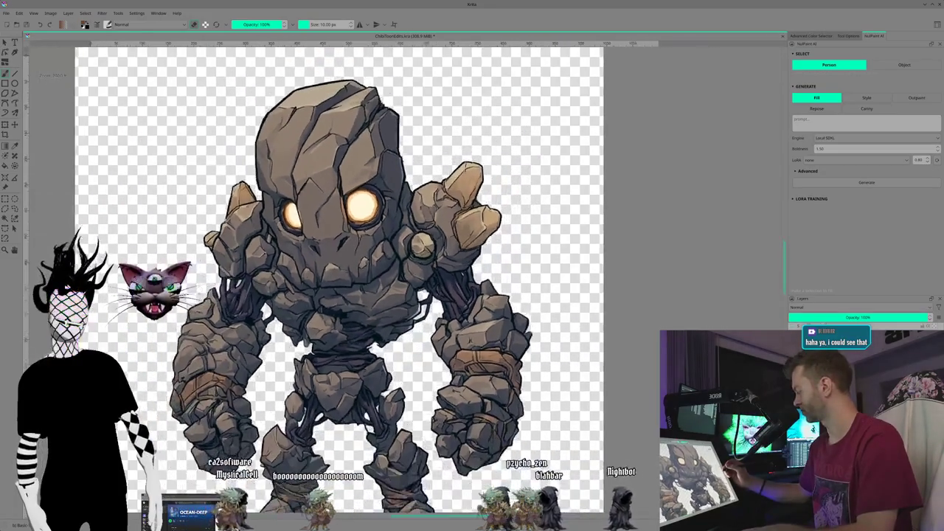
# - Recentre the view on the rock golem before moving to the orange robot girl cut-out
pyautogui.moveTo(112, 317)
pyautogui.mouseDown()
pyautogui.moveTo(88, 238)
pyautogui.moveTo(49, 258)
pyautogui.mouseUp()
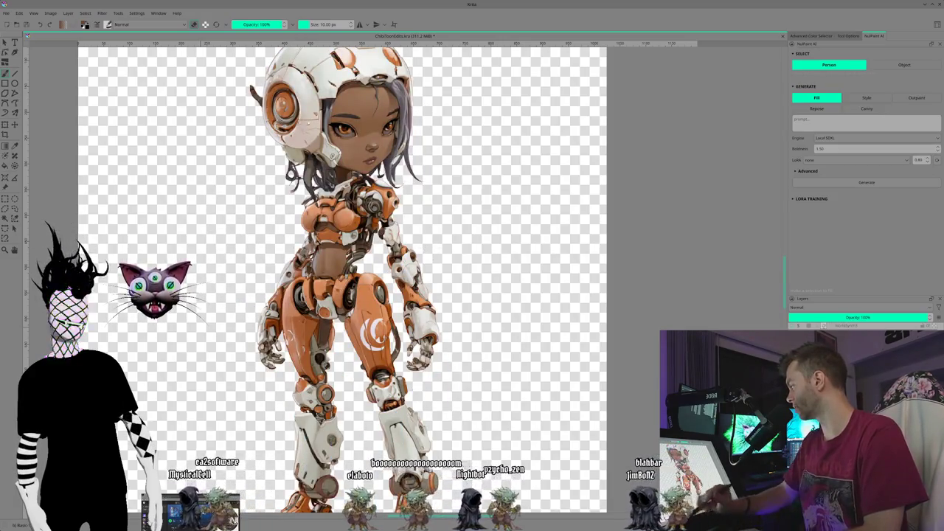
# - Pan and zoom over the orange robot girl's legs, head and arms, then undo the last change
pyautogui.moveTo(225, 391); pyautogui.dragTo(195, 352)
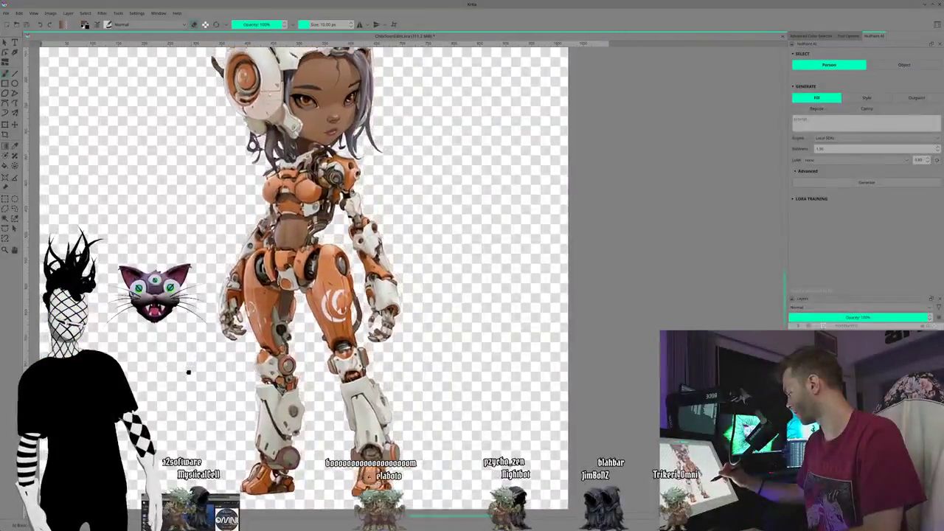
pyautogui.moveTo(179, 329); pyautogui.dragTo(144, 293)
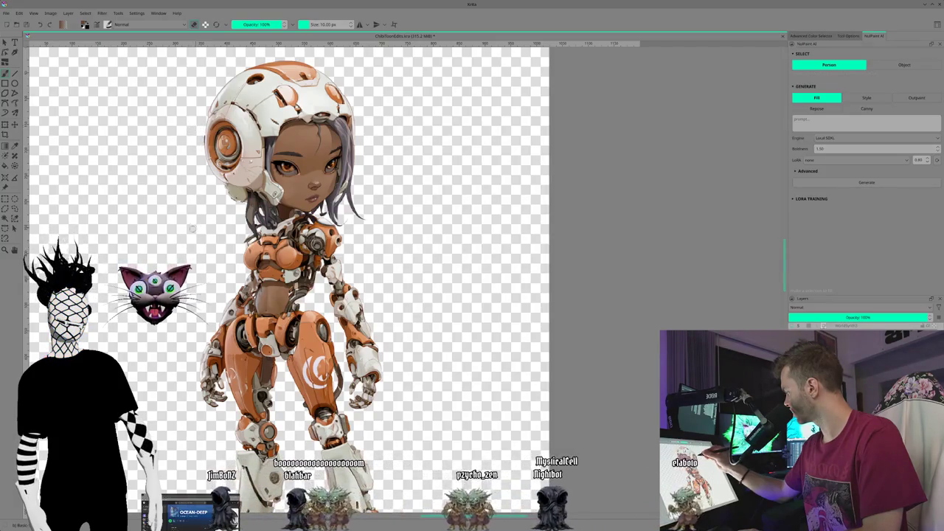
pyautogui.moveTo(193, 228); pyautogui.dragTo(189, 225)
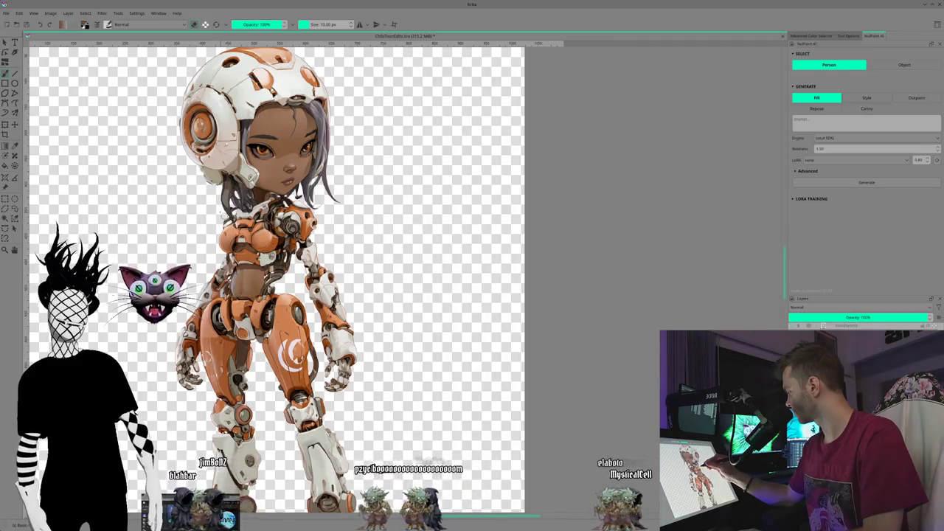
pyautogui.moveTo(172, 227); pyautogui.dragTo(161, 199)
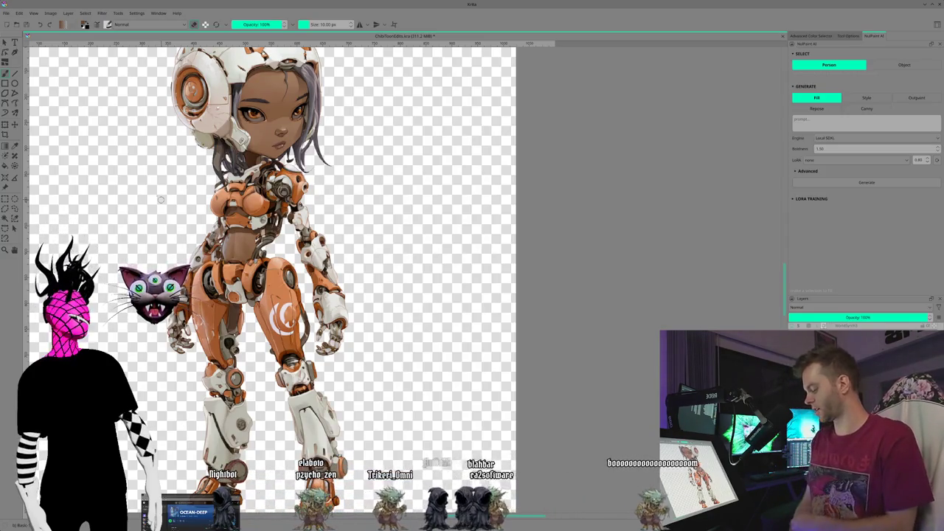
pyautogui.moveTo(440, 354); pyautogui.dragTo(464, 377)
pyautogui.moveTo(194, 212)
pyautogui.mouseDown()
pyautogui.moveTo(221, 204)
pyautogui.moveTo(215, 209)
pyautogui.mouseUp()
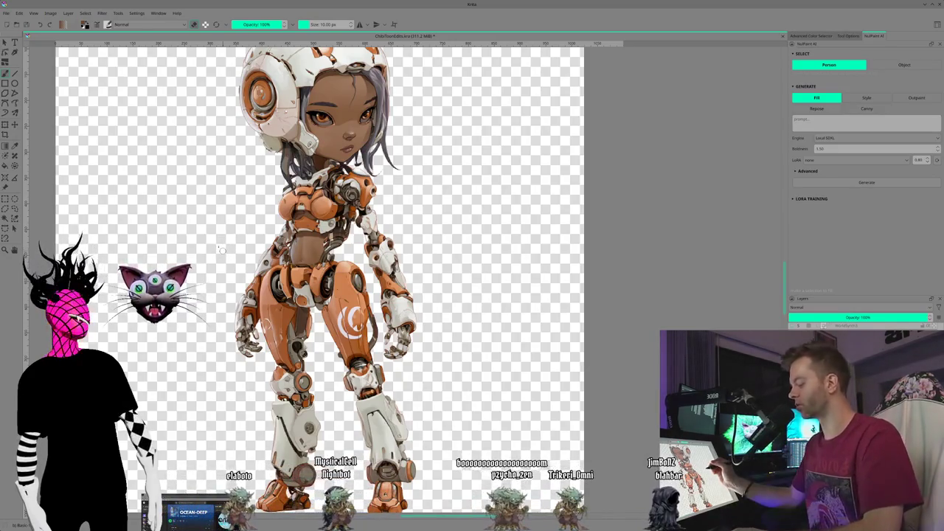
pyautogui.moveTo(193, 223)
pyautogui.mouseDown()
pyautogui.moveTo(210, 209)
pyautogui.moveTo(200, 236)
pyautogui.mouseUp()
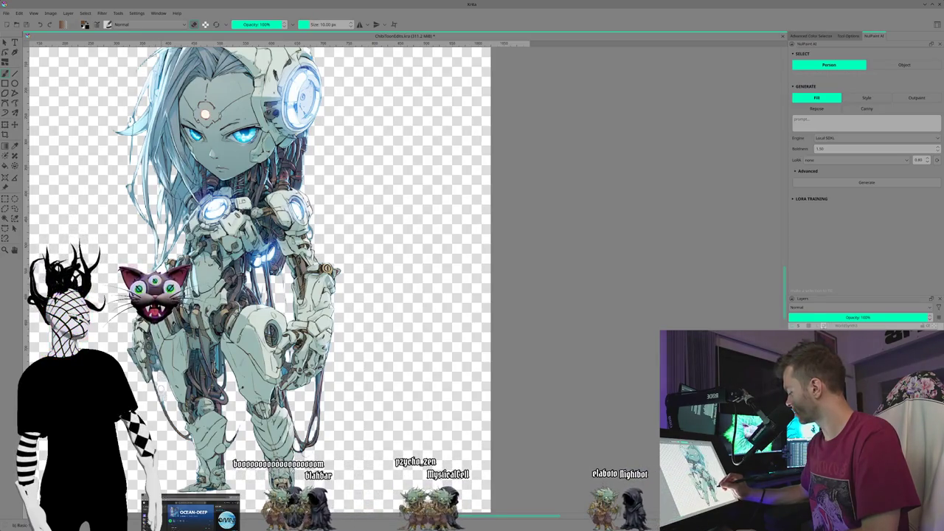
pyautogui.hotkey('ctrl', 'z')
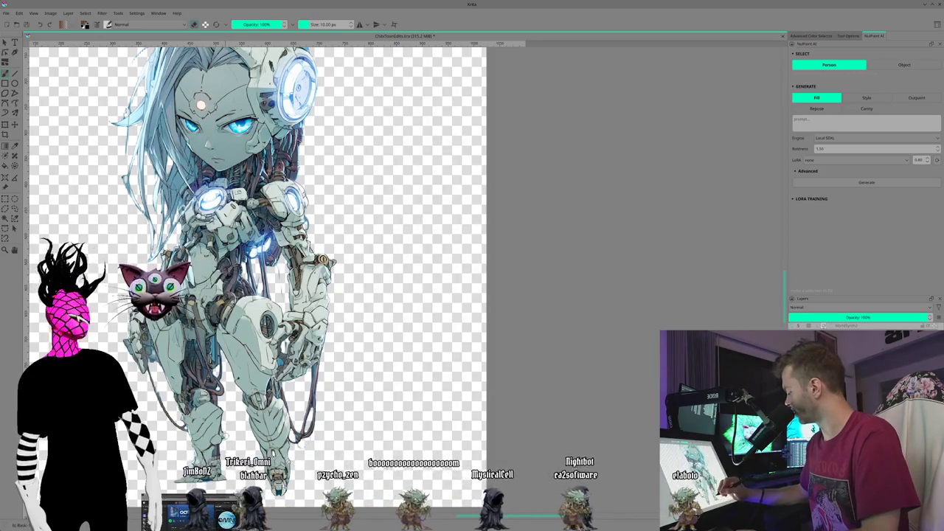
# - Reframe and zoom the view across the silver robot girl until the teal robot girl fits the canvas
pyautogui.moveTo(295, 258); pyautogui.dragTo(239, 264)
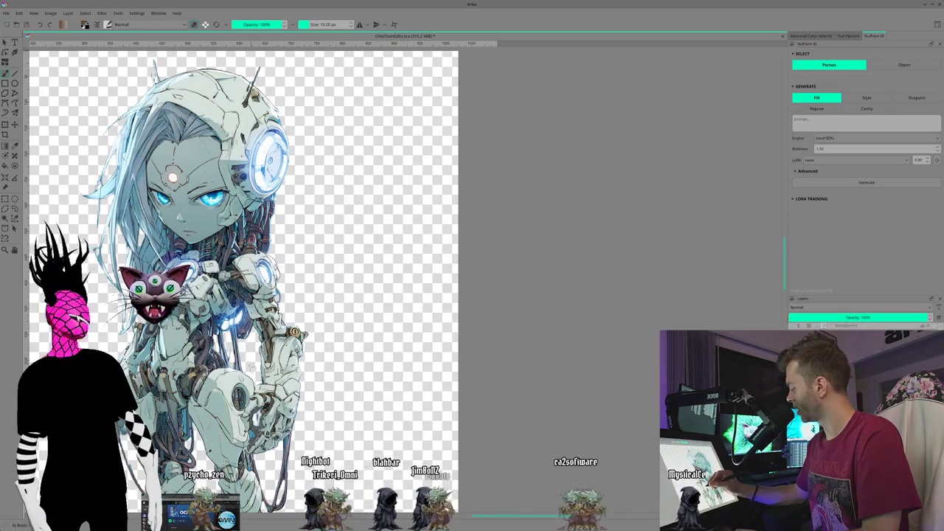
pyautogui.scroll(1, 243, 280)
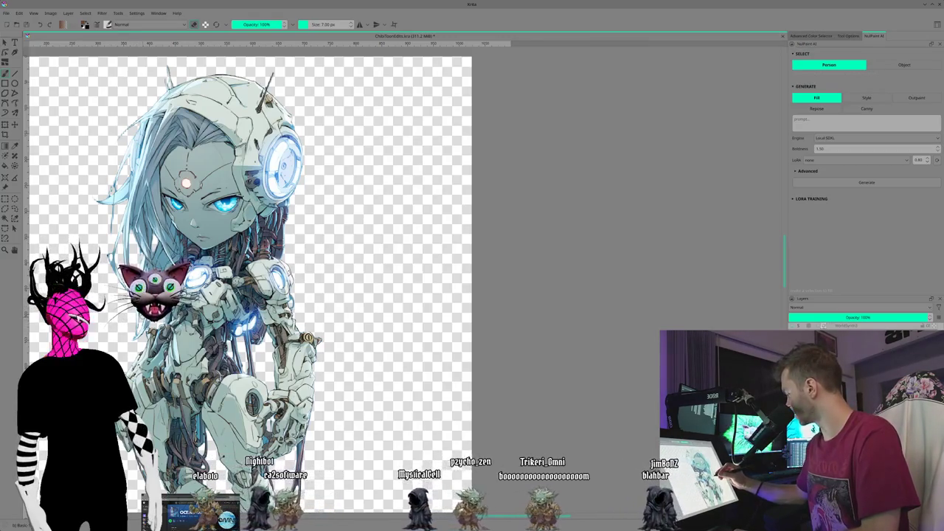
pyautogui.moveTo(295, 258); pyautogui.dragTo(342, 321)
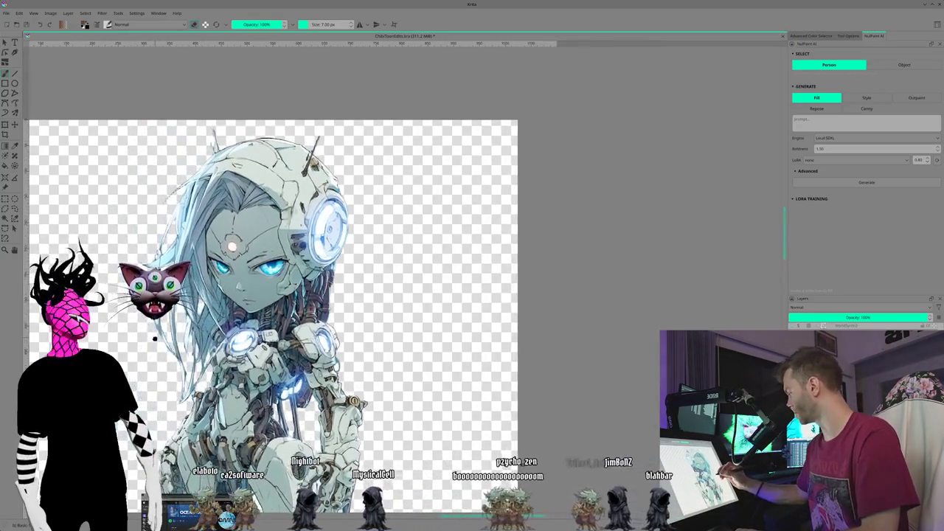
pyautogui.moveTo(294, 295); pyautogui.dragTo(295, 283)
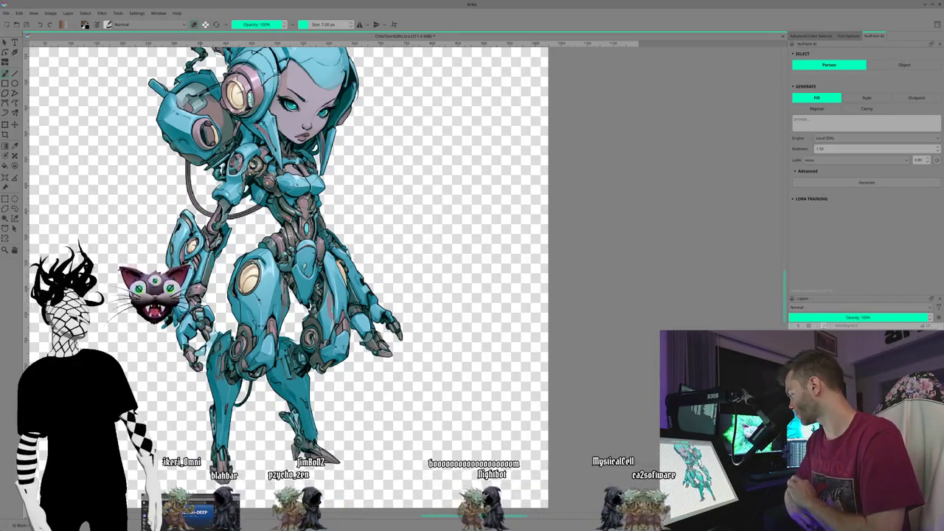
# - Raise the brush to 14 px and zoom in on the teal robot girl's torso and legs
pyautogui.press(']')
pyautogui.press(']')
pyautogui.press(']')
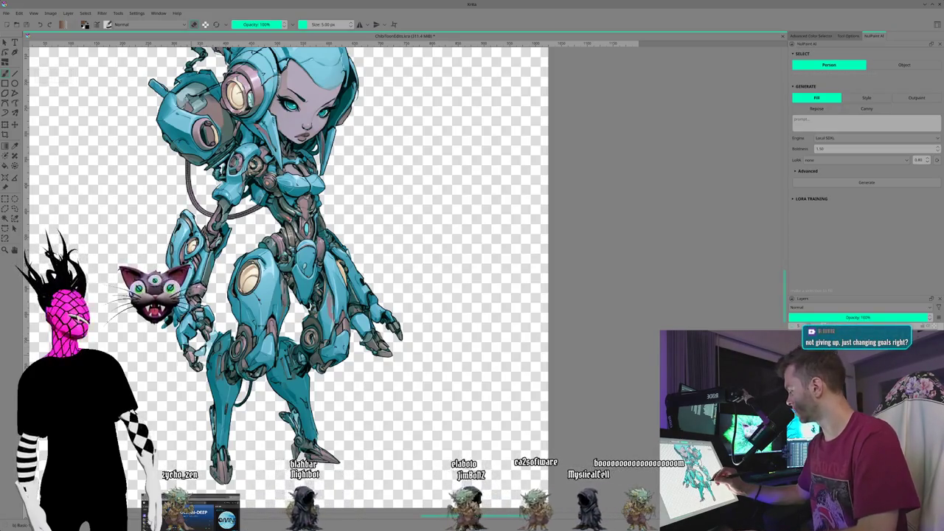
pyautogui.hotkey('ctrl', '+')
pyautogui.moveTo(244, 383)
pyautogui.mouseDown()
pyautogui.moveTo(239, 359)
pyautogui.moveTo(351, 361)
pyautogui.mouseUp()
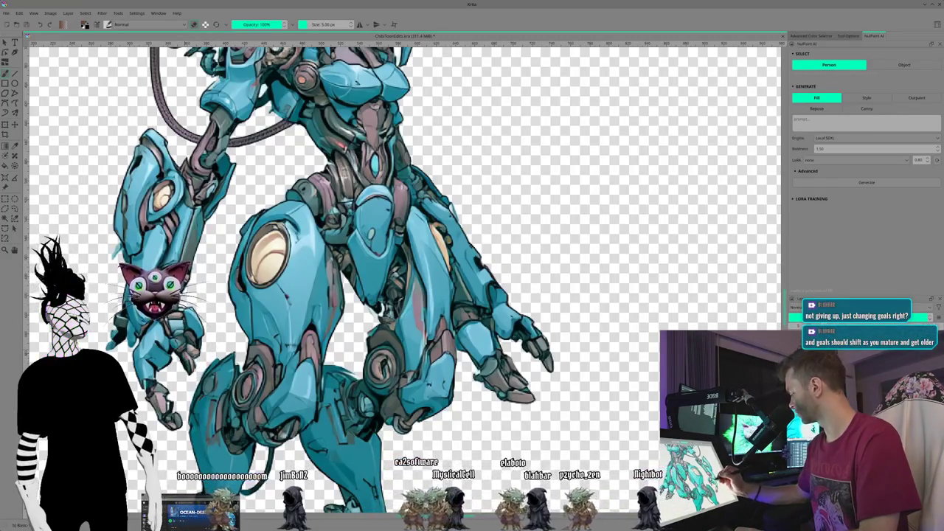
pyautogui.moveTo(207, 303); pyautogui.dragTo(231, 365)
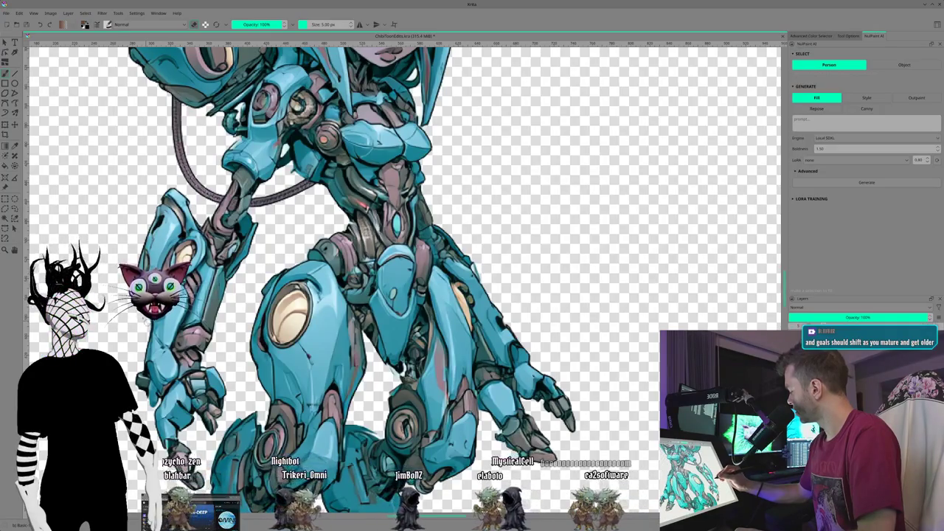
pyautogui.scroll(5, 332, 280)
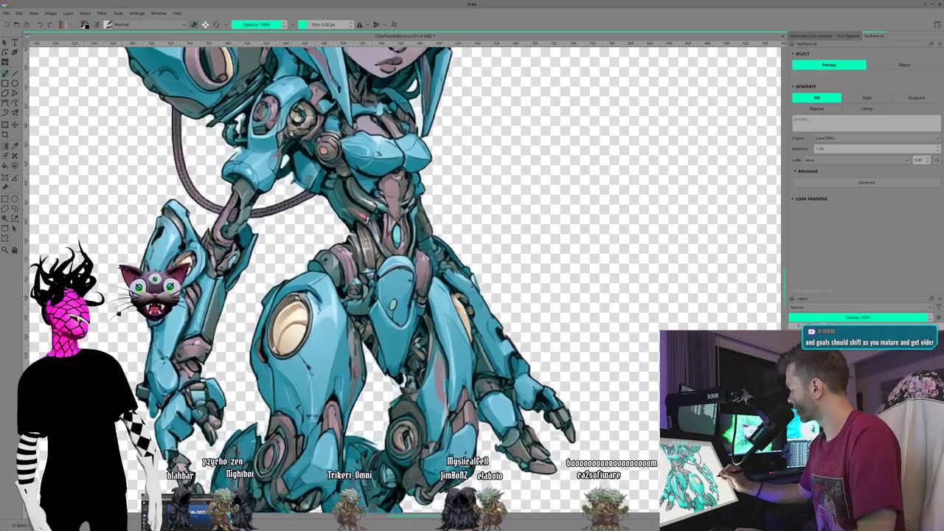
# - Scroll down and across the teal robot girl to inspect her legs and lower edges
pyautogui.hscroll(2, 332, 281)
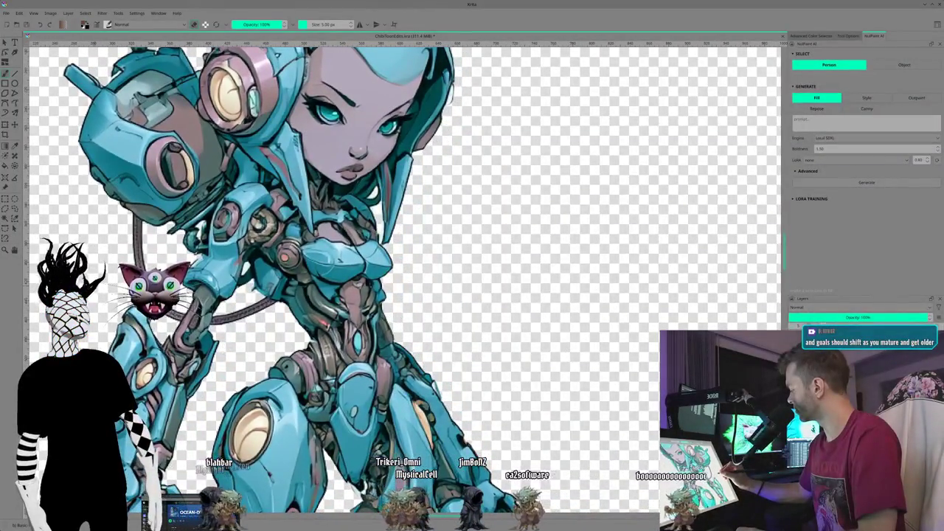
pyautogui.scroll(-3, 331, 280)
pyautogui.hscroll(2, 331, 280)
pyautogui.scroll(-2, 179, 320)
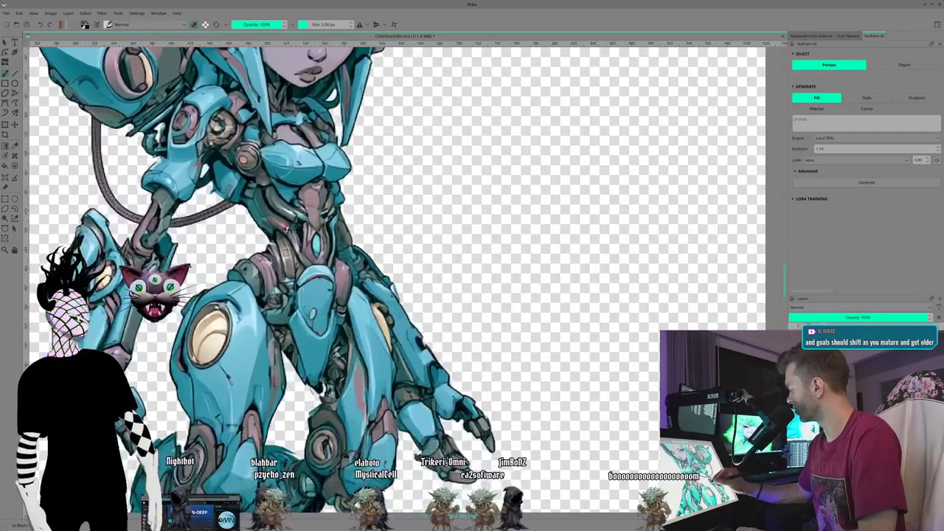
pyautogui.scroll(-2, 206, 328)
pyautogui.scroll(-2, 236, 335)
pyautogui.hscroll(4, 261, 339)
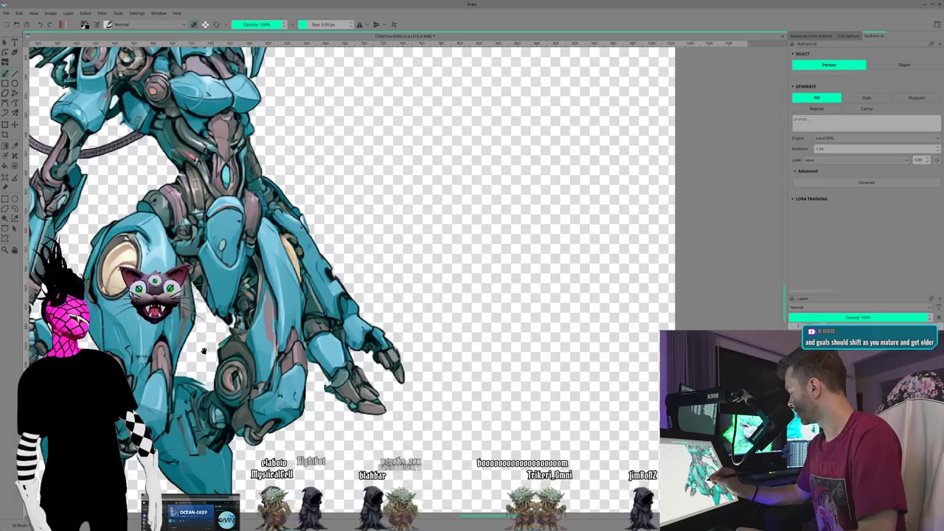
pyautogui.scroll(-2, 206, 311)
pyautogui.hscroll(-1, 206, 310)
pyautogui.scroll(-1, 206, 310)
pyautogui.scroll(-1, 177, 399)
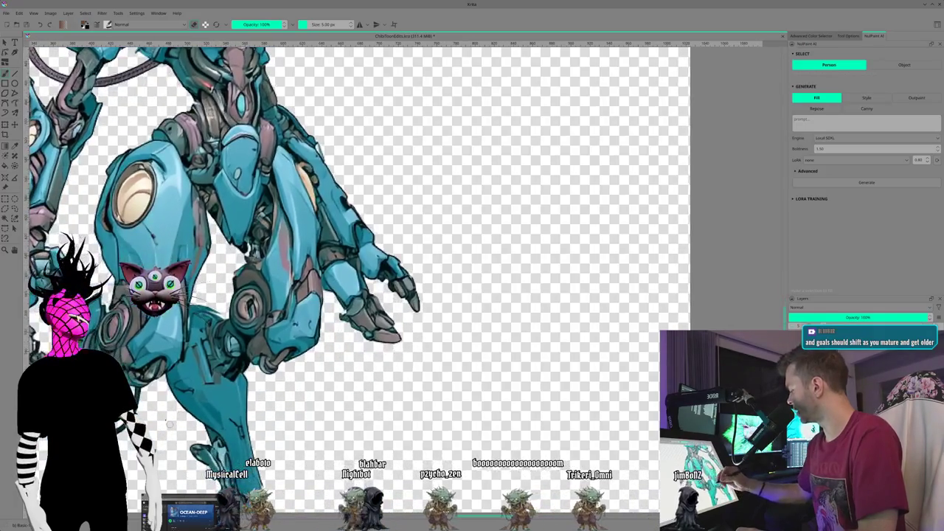
pyautogui.scroll(-1, 160, 414)
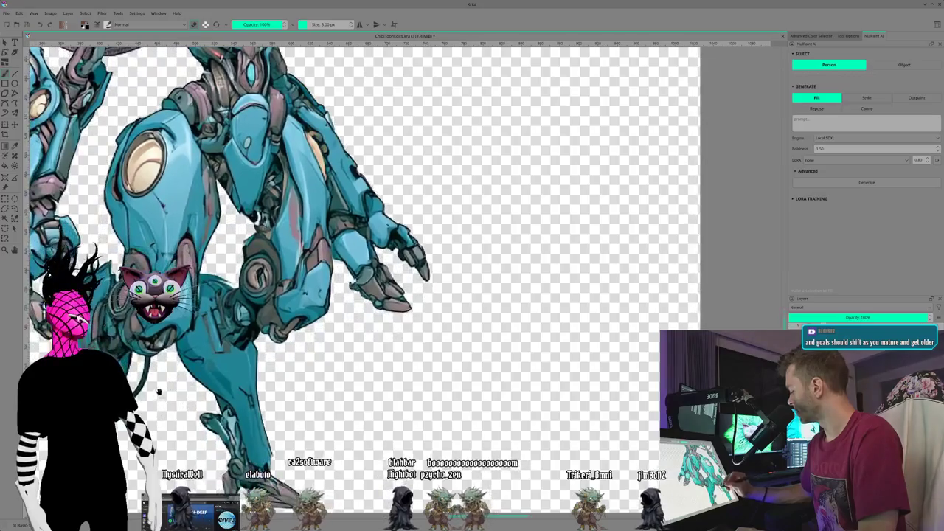
pyautogui.scroll(-2, 169, 398)
pyautogui.hscroll(-1, 170, 398)
# - Scroll back over the teal robot girl and recentre the whole figure in view
pyautogui.scroll(1, 179, 379)
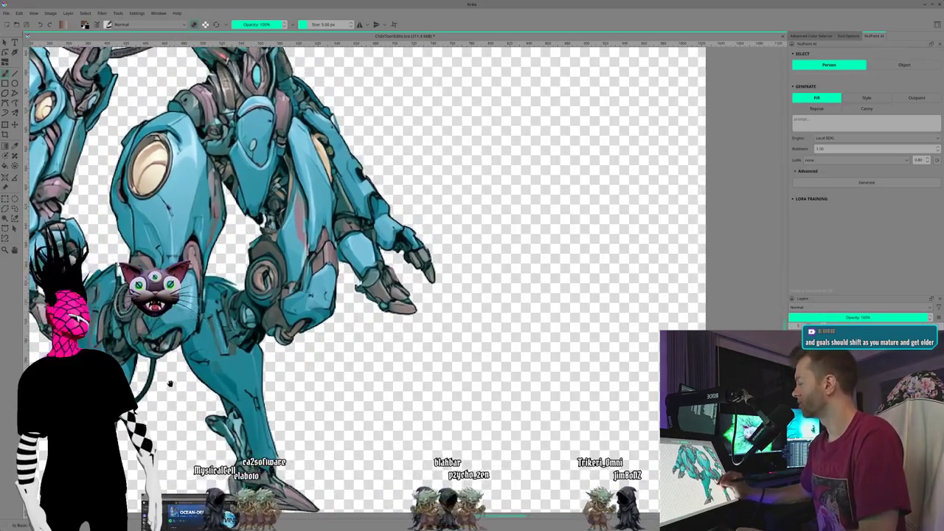
pyautogui.scroll(2, 171, 407)
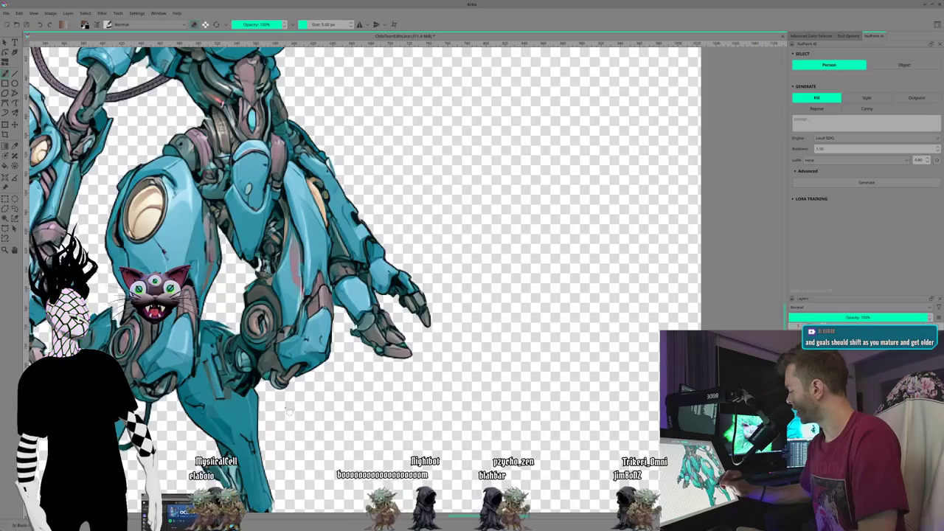
pyautogui.scroll(1, 288, 411)
pyautogui.scroll(1, 251, 376)
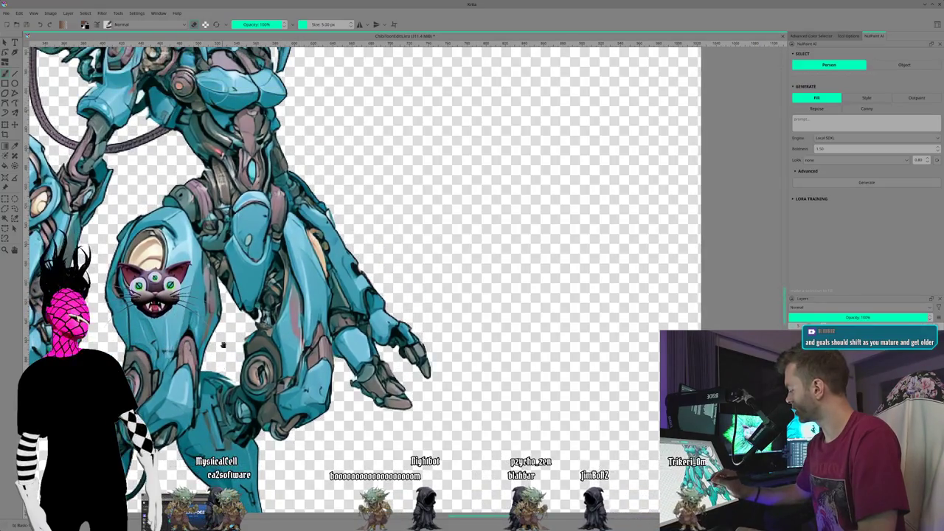
pyautogui.scroll(2, 221, 370)
pyautogui.scroll(1, 192, 370)
pyautogui.scroll(1, 169, 369)
pyautogui.scroll(1, 149, 369)
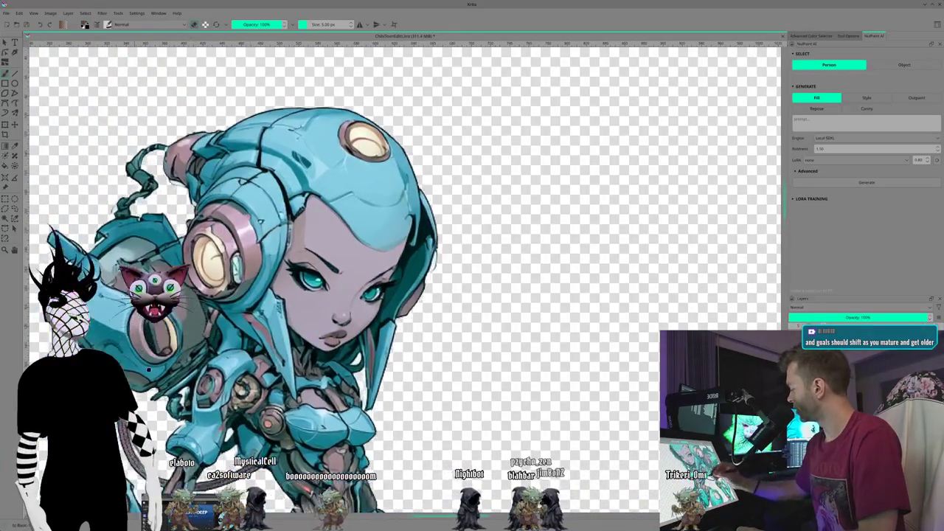
pyautogui.scroll(-2, 148, 369)
pyautogui.scroll(-1, 148, 369)
pyautogui.scroll(-1, 148, 370)
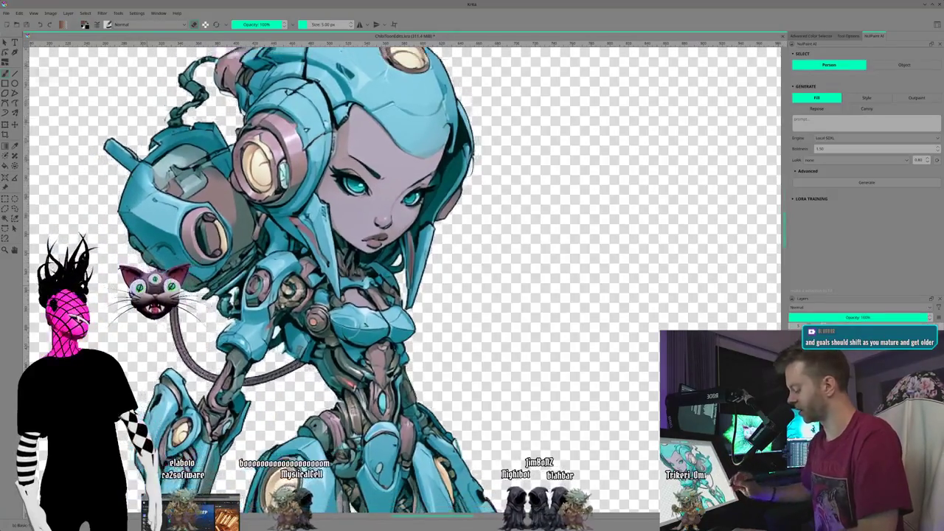
pyautogui.scroll(-2, 362, 280)
pyautogui.scroll(1, 362, 280)
pyautogui.scroll(1, 361, 280)
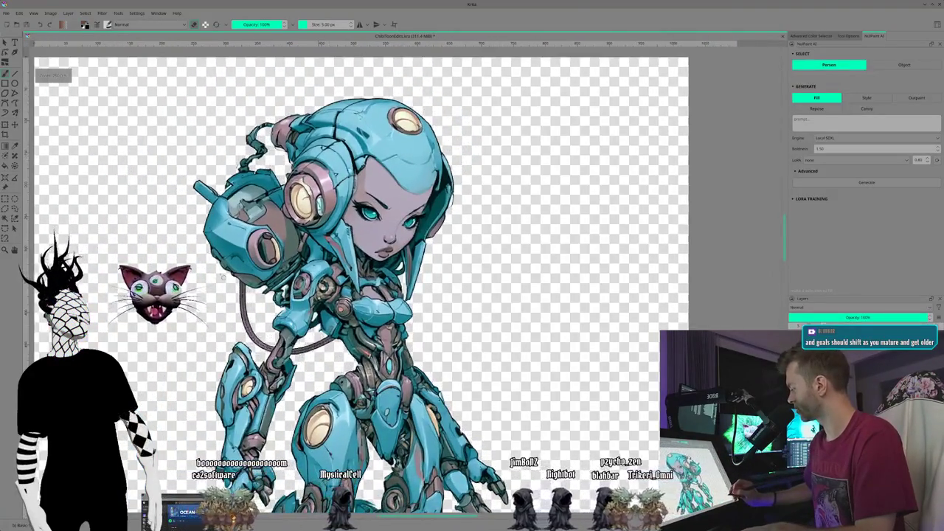
pyautogui.scroll(1, 361, 280)
pyautogui.scroll(1, 361, 280)
pyautogui.scroll(1, 362, 281)
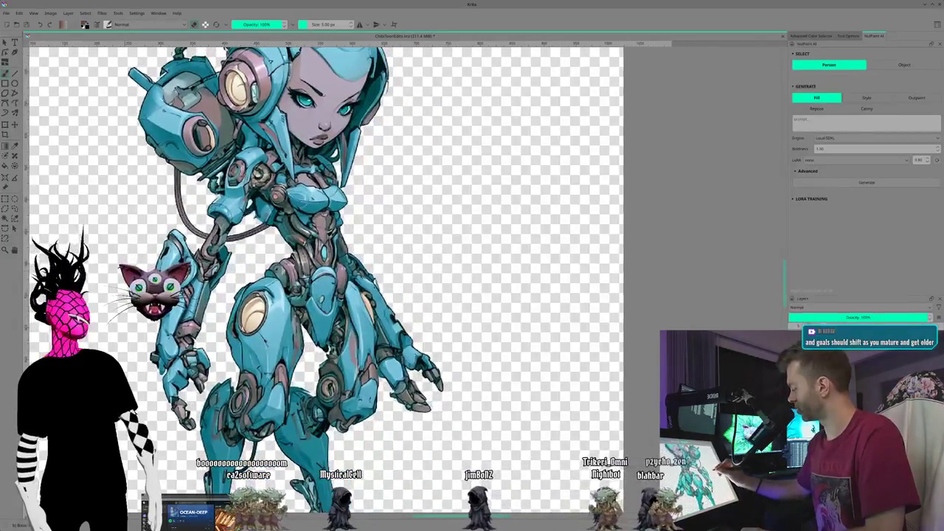
pyautogui.scroll(1, 325, 280)
pyautogui.scroll(1, 324, 280)
pyautogui.scroll(1, 324, 280)
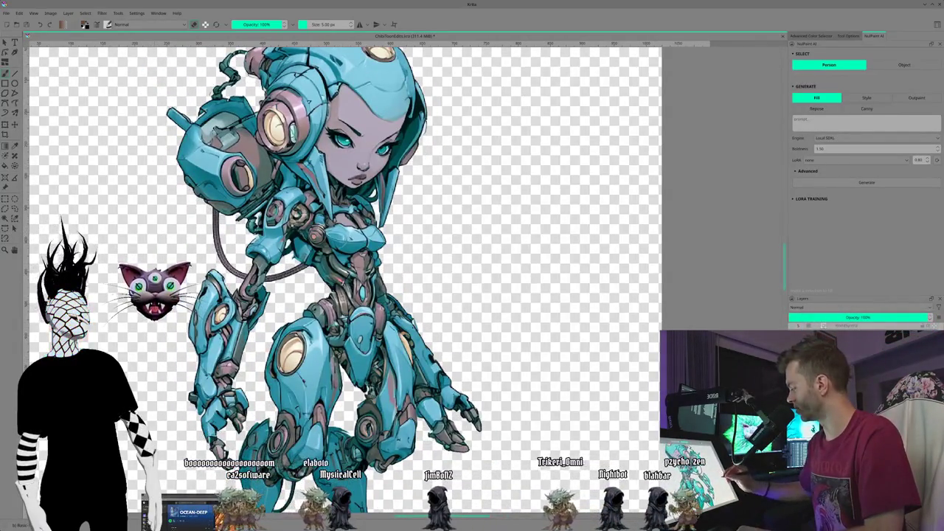
pyautogui.scroll(-1, 346, 277)
pyautogui.scroll(-1, 347, 276)
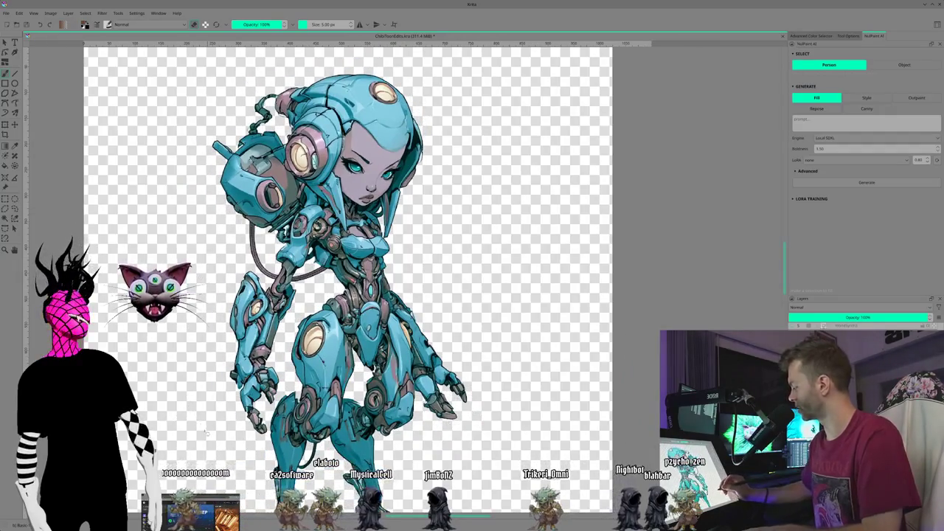
pyautogui.moveTo(207, 433)
pyautogui.mouseDown()
pyautogui.moveTo(151, 406)
pyautogui.moveTo(160, 393)
pyautogui.mouseUp()
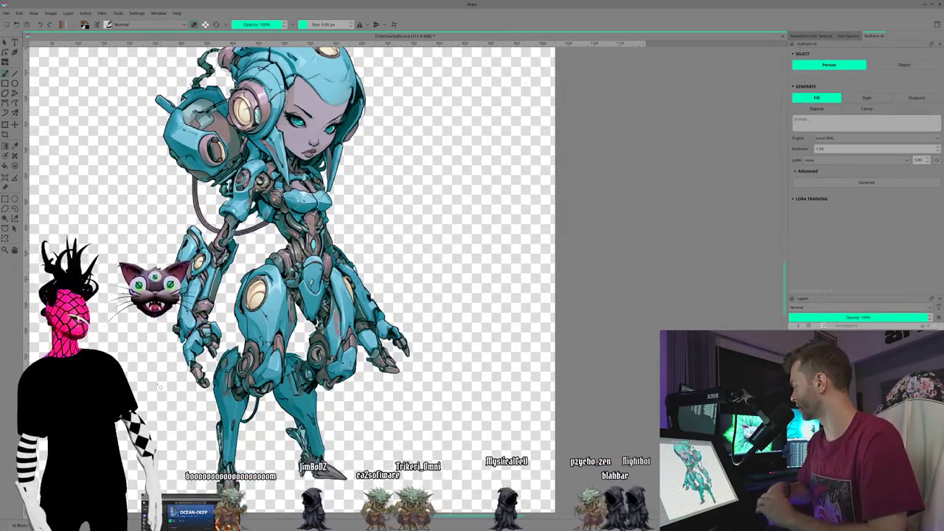
pyautogui.moveTo(122, 317); pyautogui.dragTo(149, 333)
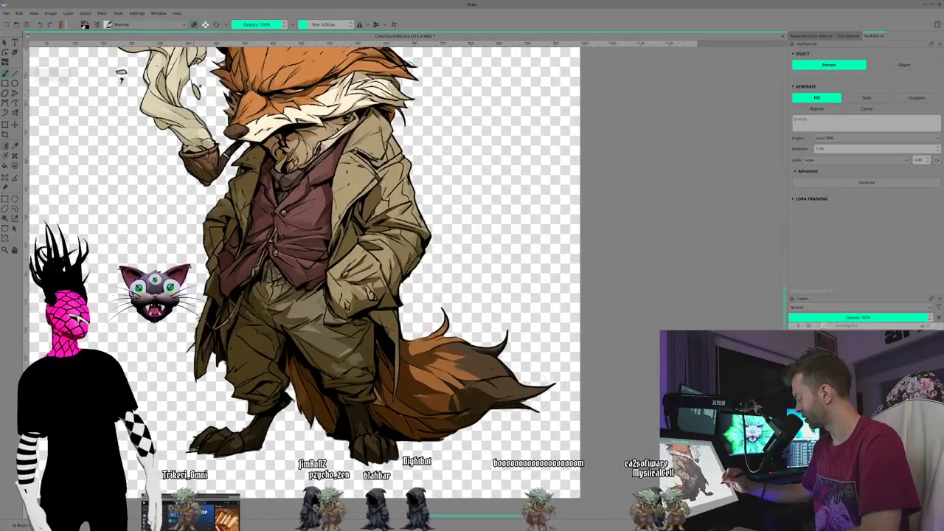
# - Zoom in on the fox detective and bring his torso and vest into view
pyautogui.scroll(3, 442, 368)
pyautogui.scroll(2, 332, 280)
pyautogui.scroll(1, 332, 280)
pyautogui.scroll(2, 332, 280)
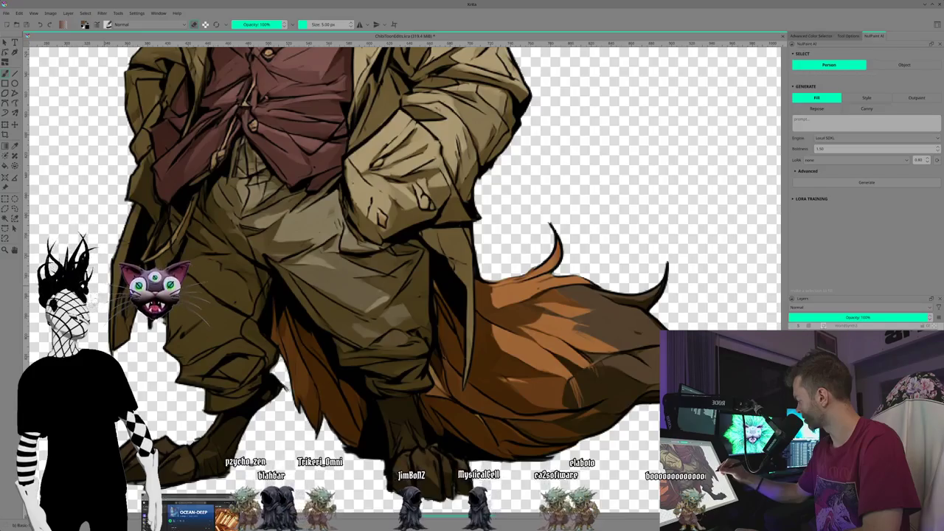
pyautogui.scroll(1, 442, 265)
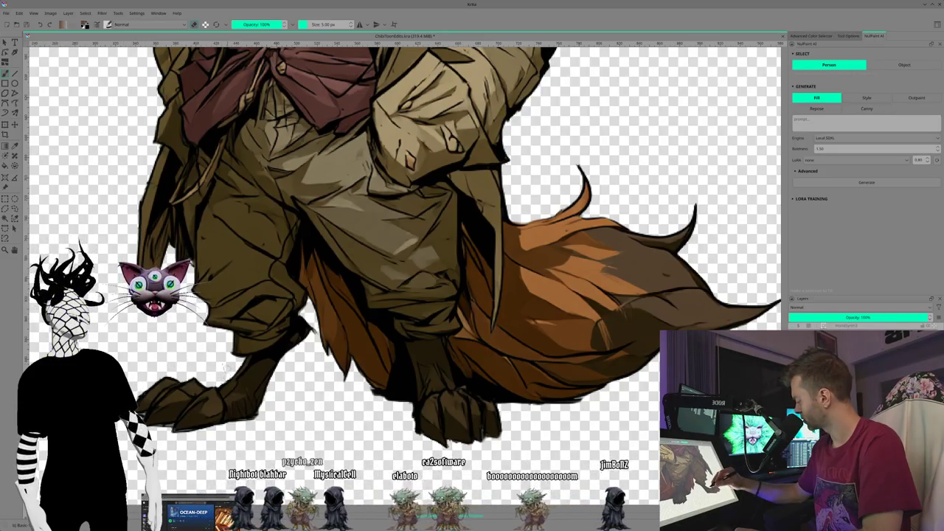
pyautogui.scroll(-3, 327, 432)
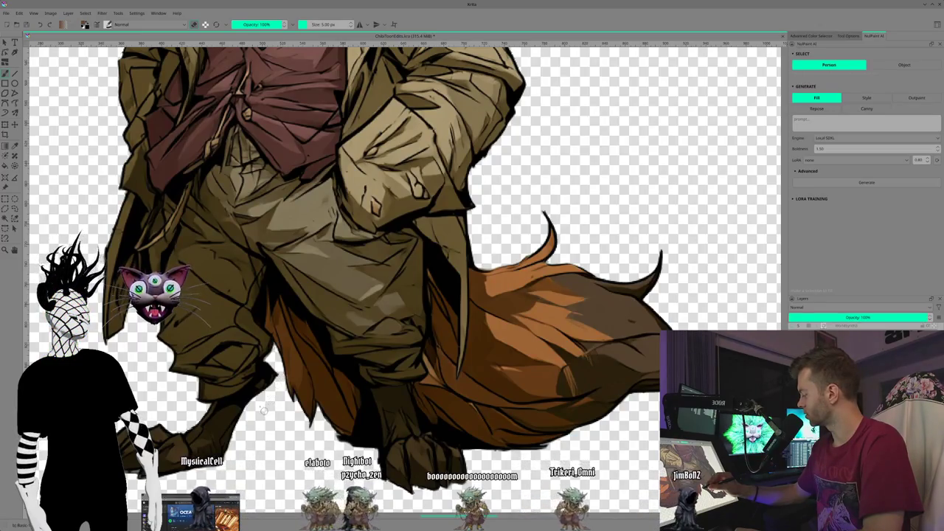
pyautogui.moveTo(98, 157); pyautogui.dragTo(120, 329)
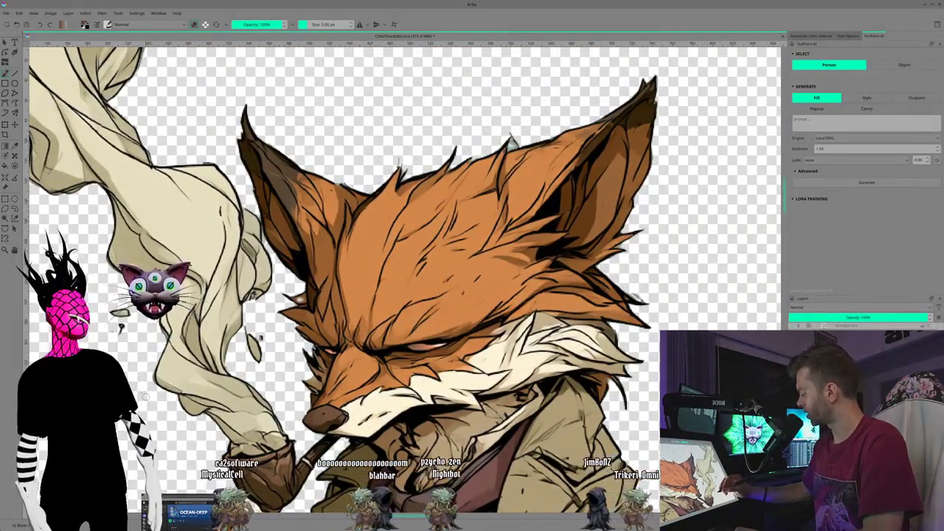
# - Set the eraser to 35 px and erase the upper tip of the cream pipe smoke
pyautogui.press(']')
pyautogui.press(']')
pyautogui.press(']')
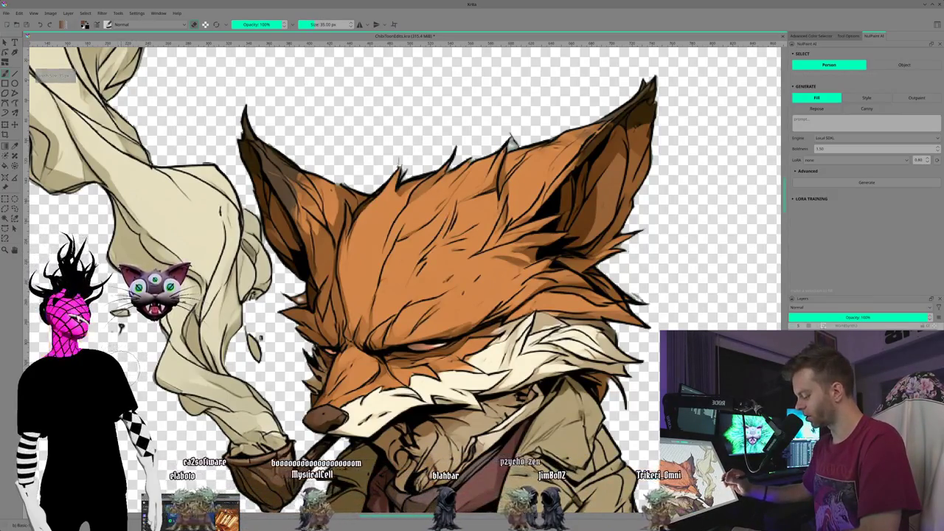
pyautogui.moveTo(53, 236); pyautogui.dragTo(120, 333)
pyautogui.moveTo(207, 229)
pyautogui.mouseDown()
pyautogui.moveTo(147, 199)
pyautogui.moveTo(177, 147)
pyautogui.moveTo(194, 163)
pyautogui.moveTo(138, 191)
pyautogui.mouseUp()
pyautogui.moveTo(120, 118)
pyautogui.mouseDown()
pyautogui.moveTo(92, 192)
pyautogui.moveTo(59, 177)
pyautogui.moveTo(42, 187)
pyautogui.moveTo(115, 258)
pyautogui.moveTo(192, 294)
pyautogui.mouseUp()
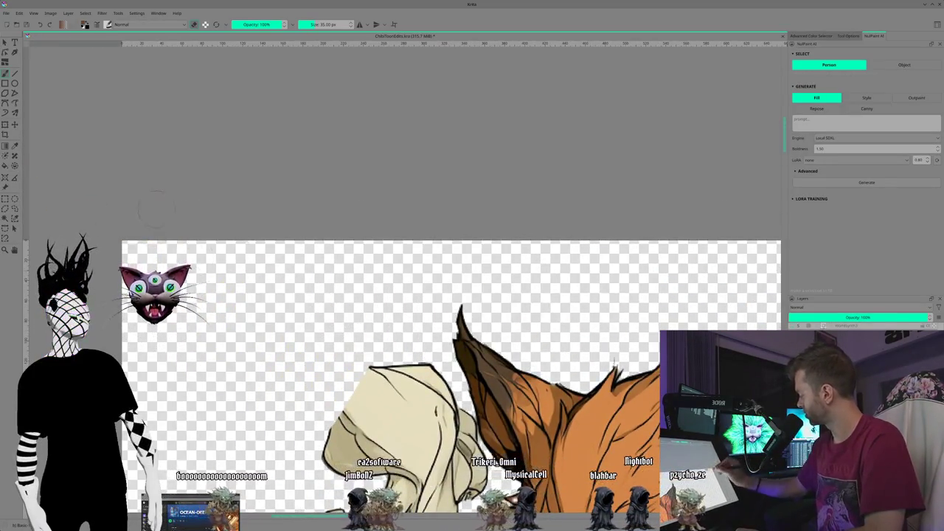
pyautogui.moveTo(191, 379)
pyautogui.mouseDown()
pyautogui.moveTo(115, 242)
pyautogui.moveTo(131, 212)
pyautogui.mouseUp()
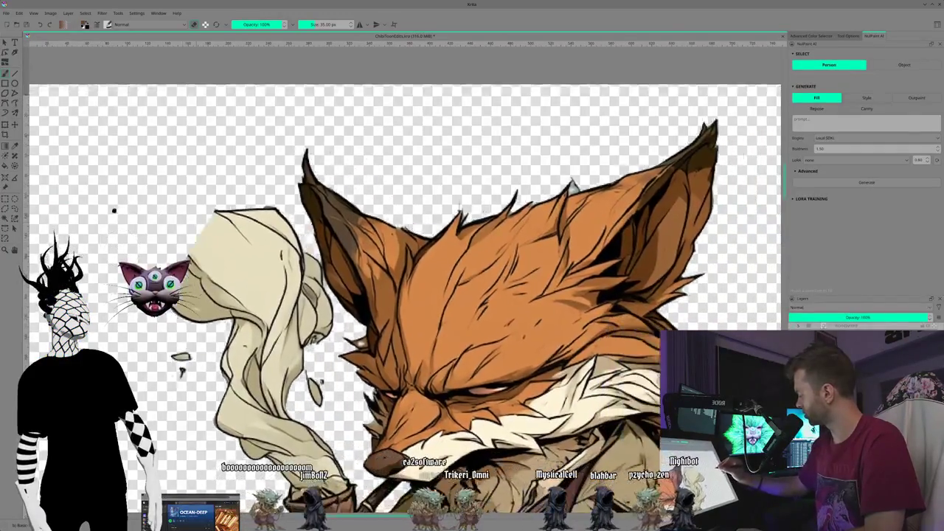